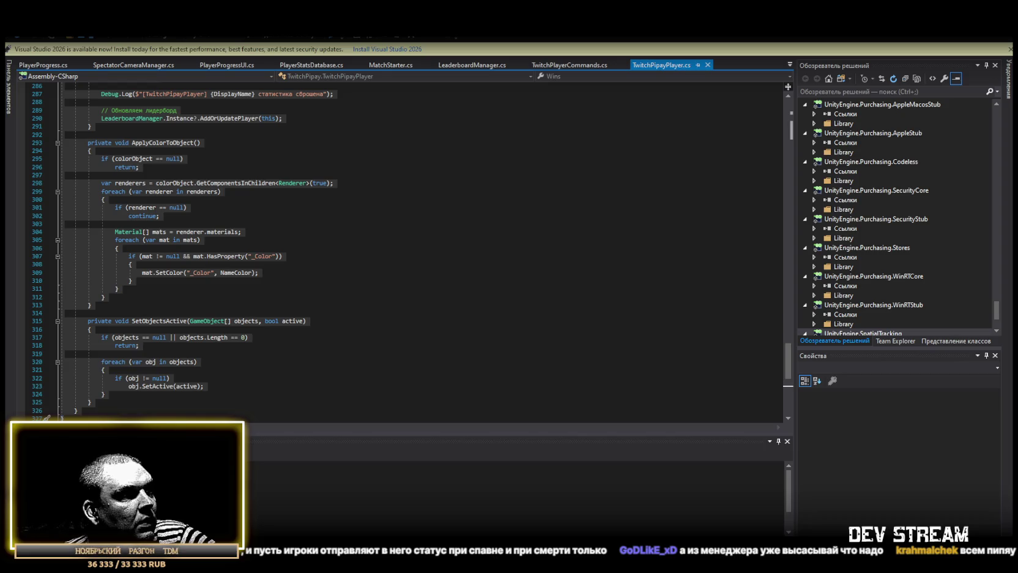
# Step: Select all the code in TwitchPipayPlayer.cs, then deselect it at the class declaration
pyautogui.scroll(18, 786, 364)
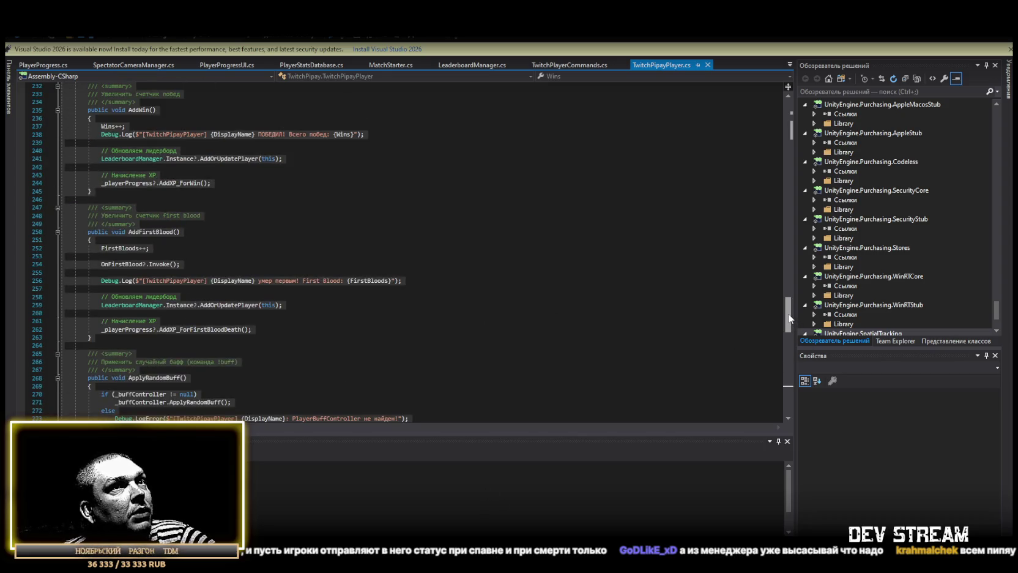
pyautogui.moveTo(789, 315); pyautogui.dragTo(789, 104)
pyautogui.hotkey('ctrl', 'a')
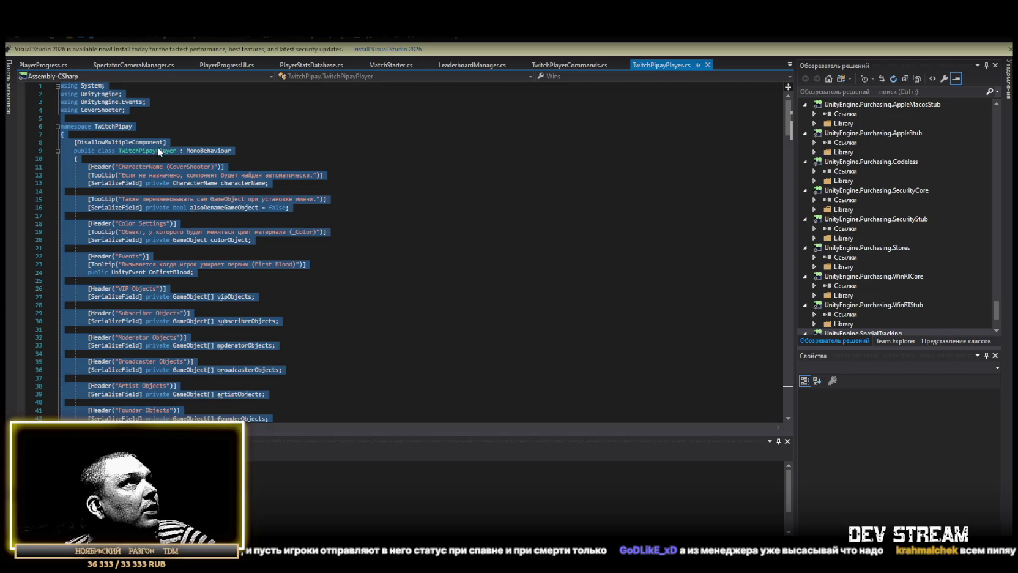
pyautogui.click(134, 152)
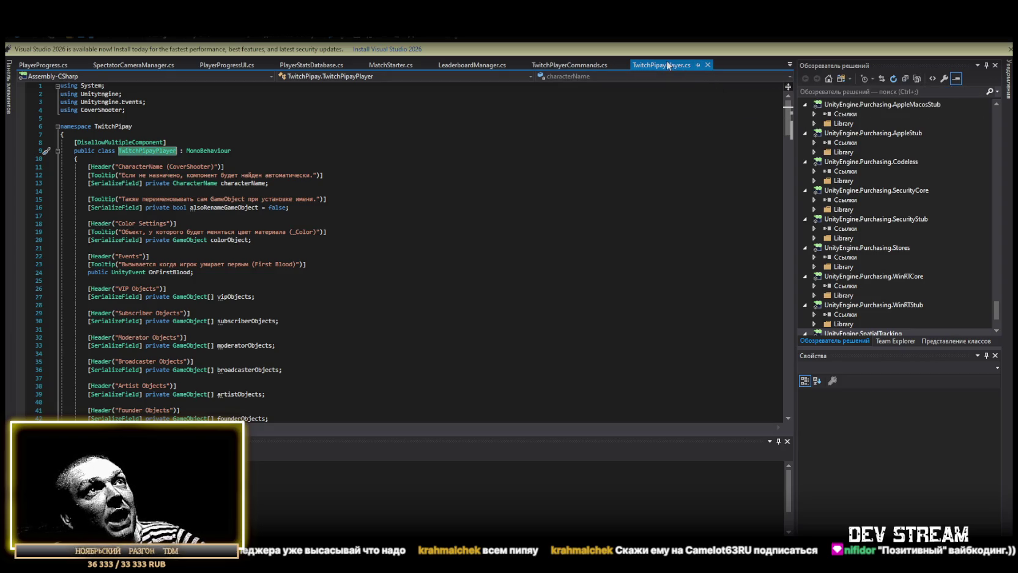
# Step: Find 'Events', paste the OnComboUsed UnityEvent with a !combo tooltip after OnFirstBlood, and search 'AddKill'
pyautogui.hotkey('ctrl', 'f')
pyautogui.write('Events')
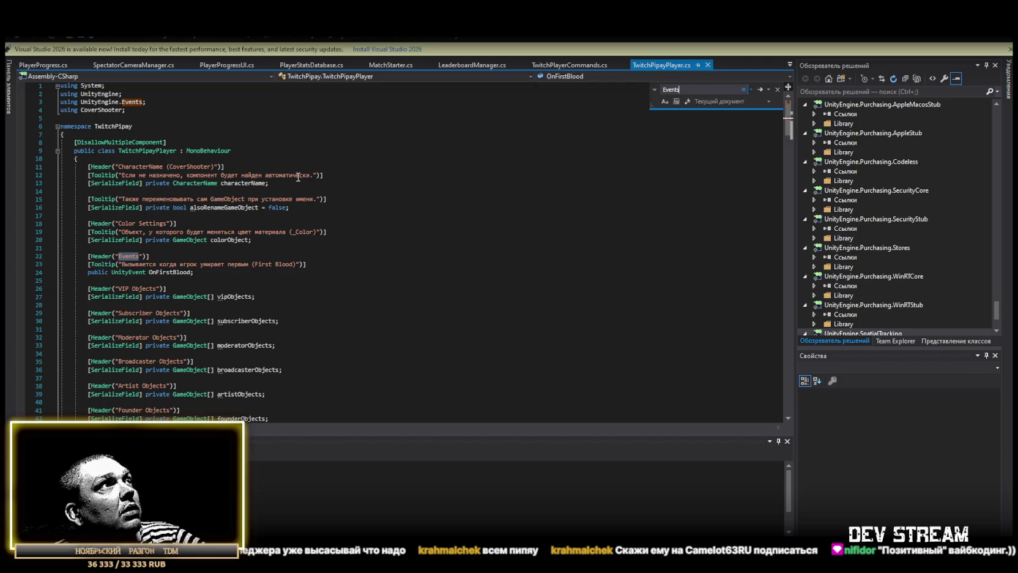
pyautogui.scroll(-3, 299, 175)
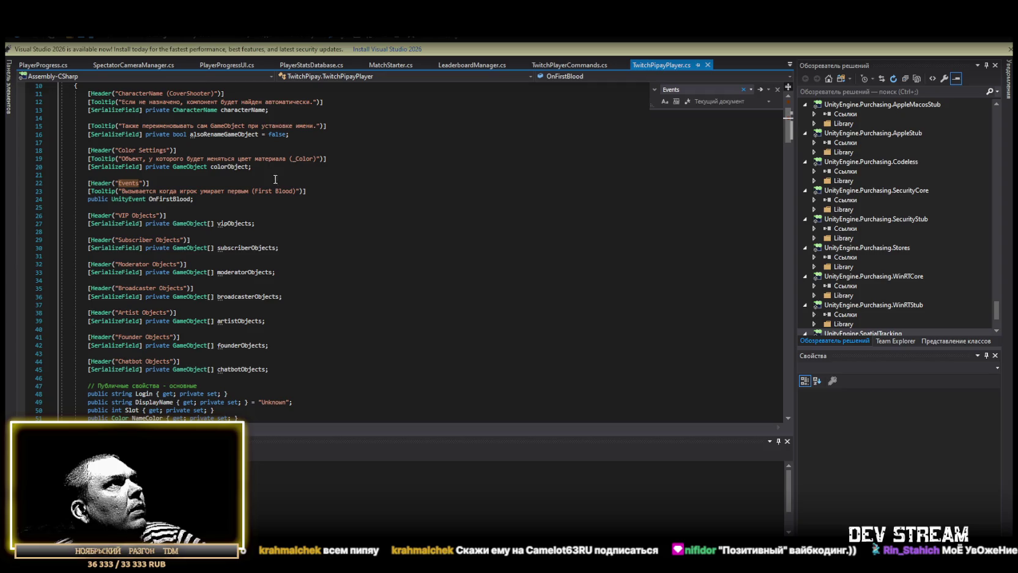
pyautogui.click(214, 200)
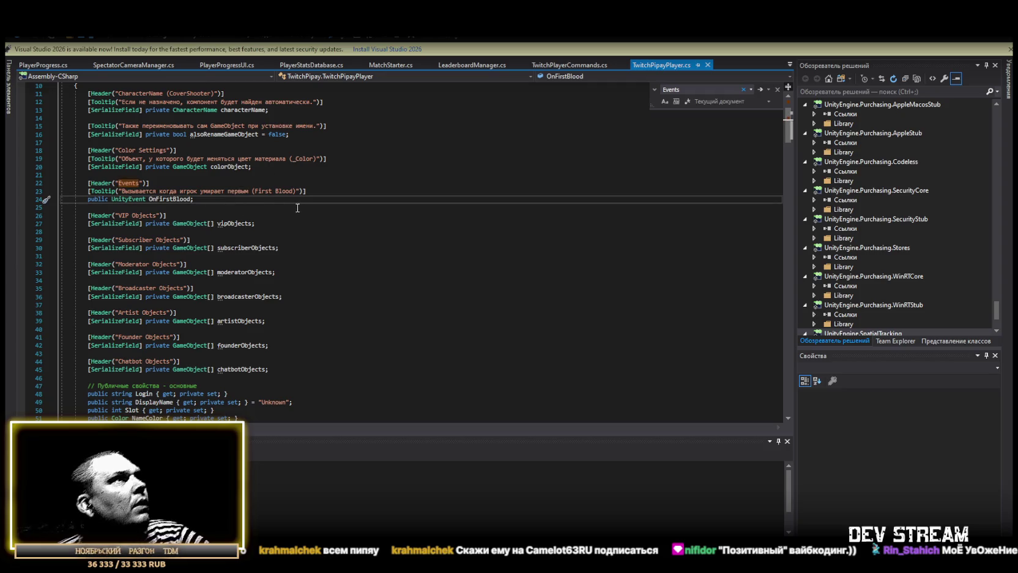
pyautogui.hotkey('ctrl', 'v')
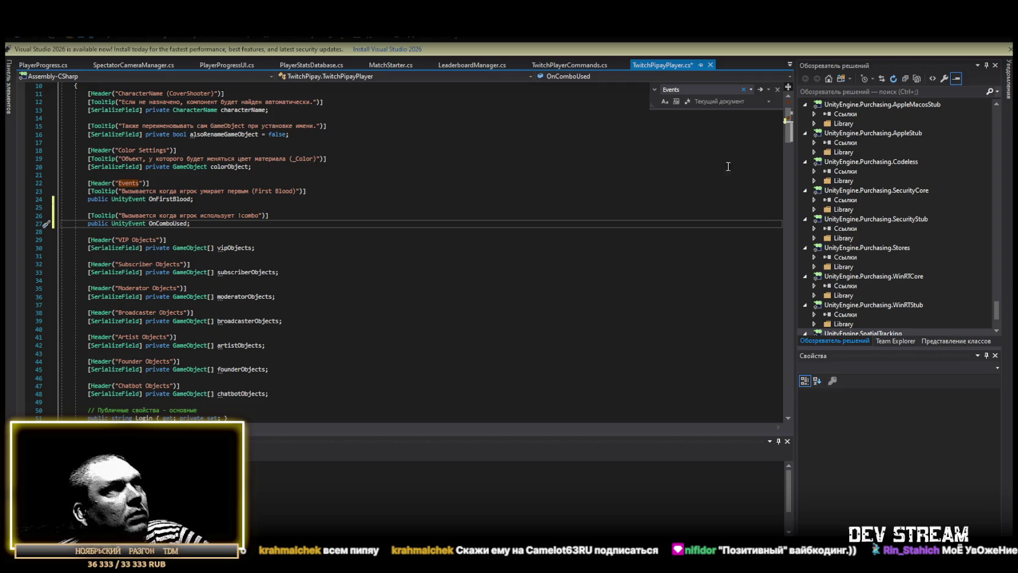
pyautogui.tripleClick(704, 90)
pyautogui.write('AddKill')
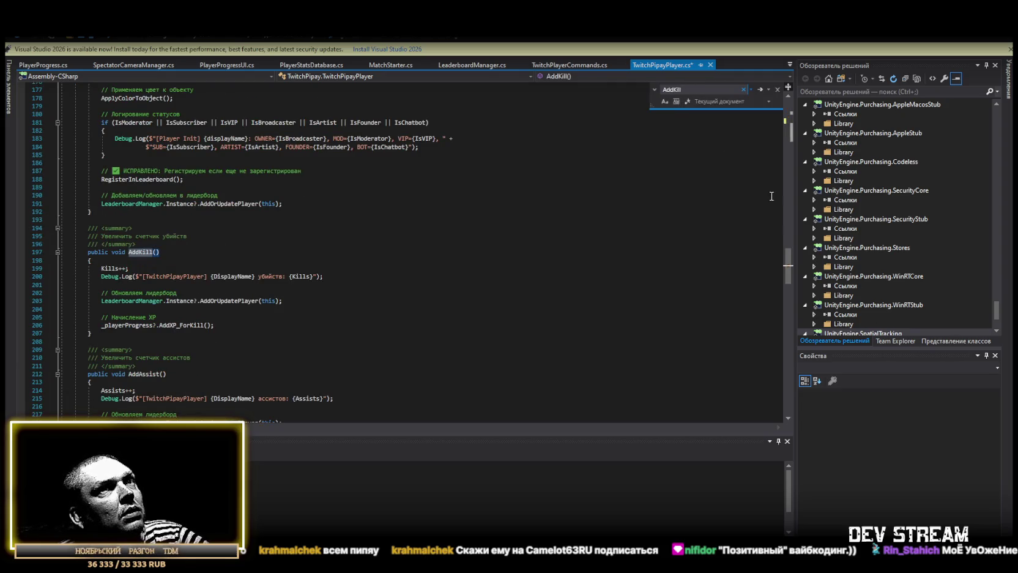
# Step: Paste the replacement code over the AddKill() block, comparing old and new with undo and redo
pyautogui.scroll(-1, 364, 292)
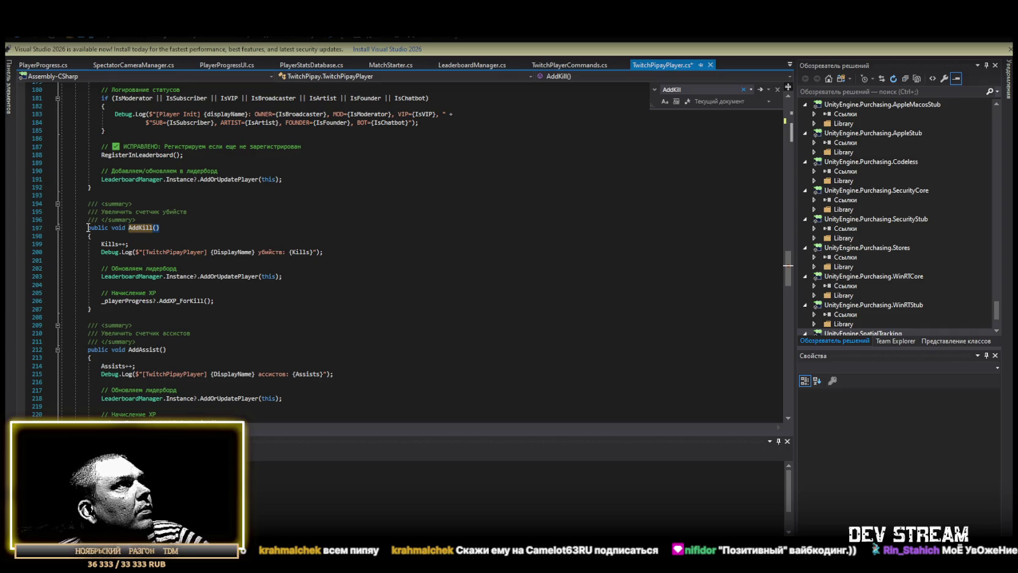
pyautogui.moveTo(88, 202); pyautogui.dragTo(102, 308)
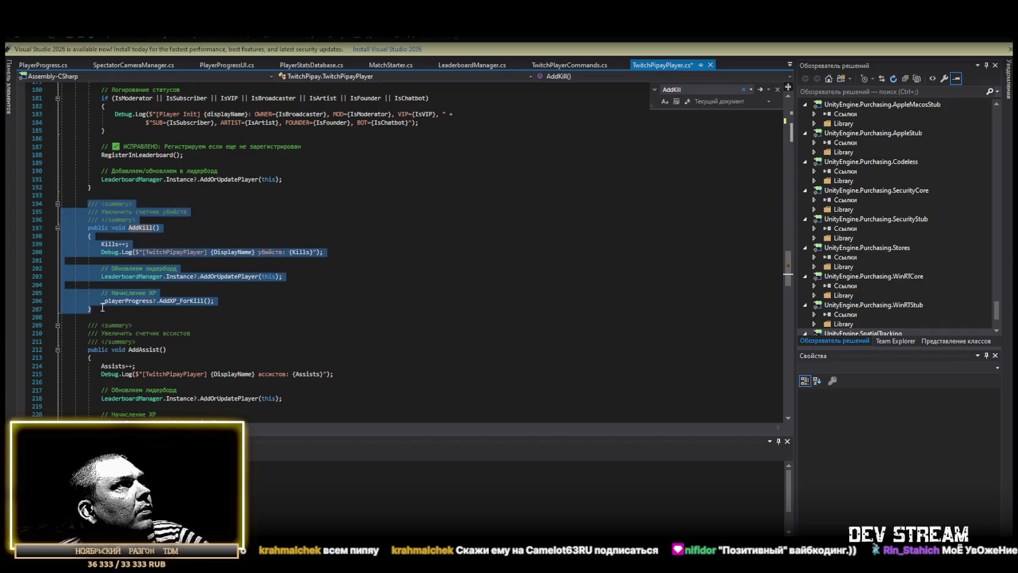
pyautogui.hotkey('ctrl', 'v')
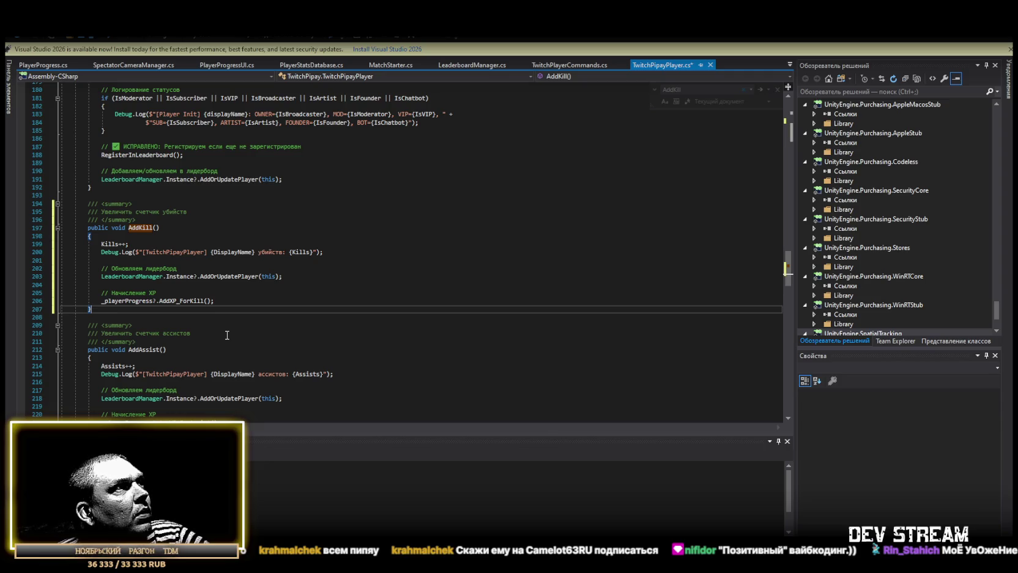
pyautogui.hotkey('ctrl', 'z')
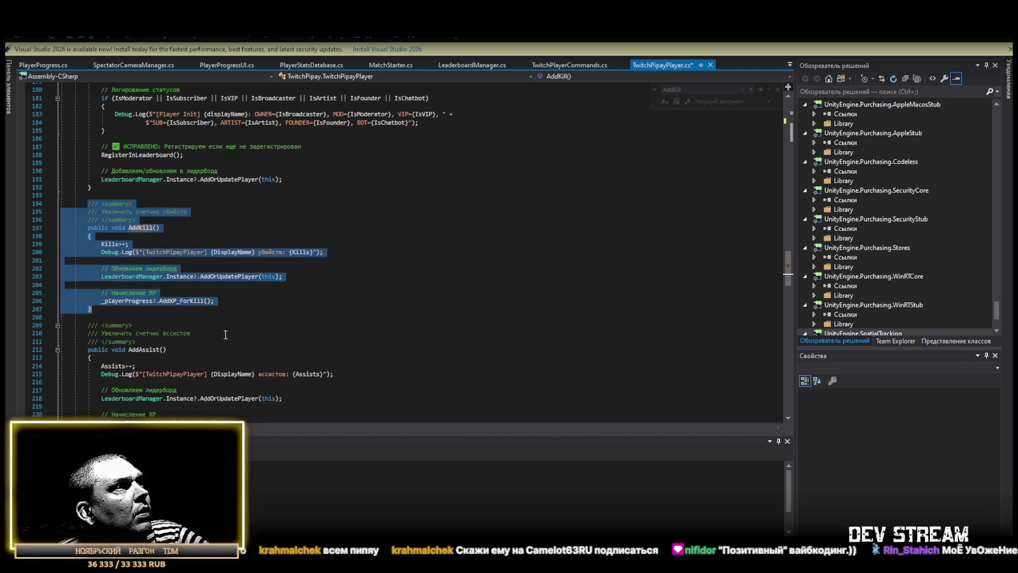
pyautogui.click(122, 309)
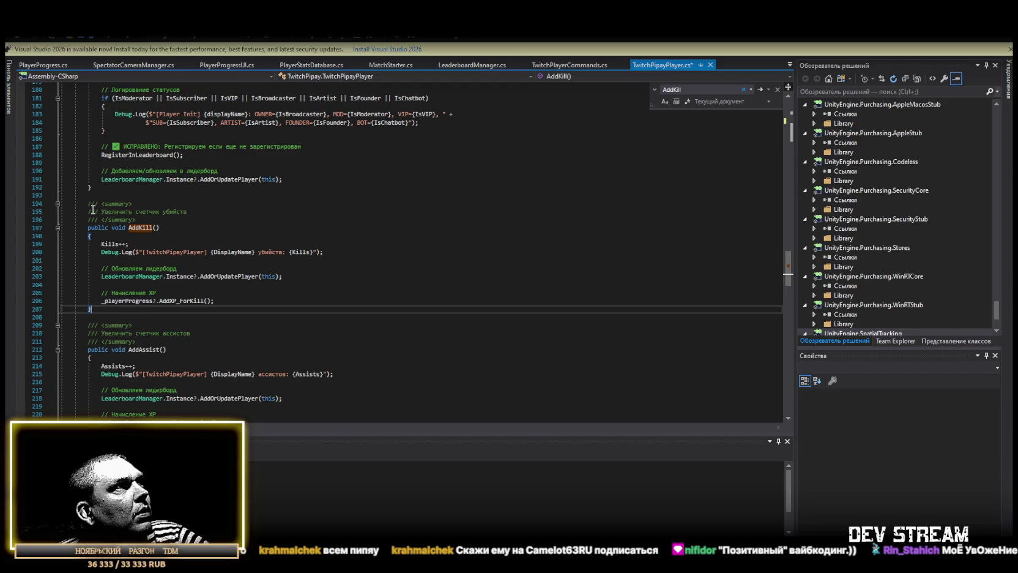
pyautogui.moveTo(88, 203); pyautogui.dragTo(92, 309)
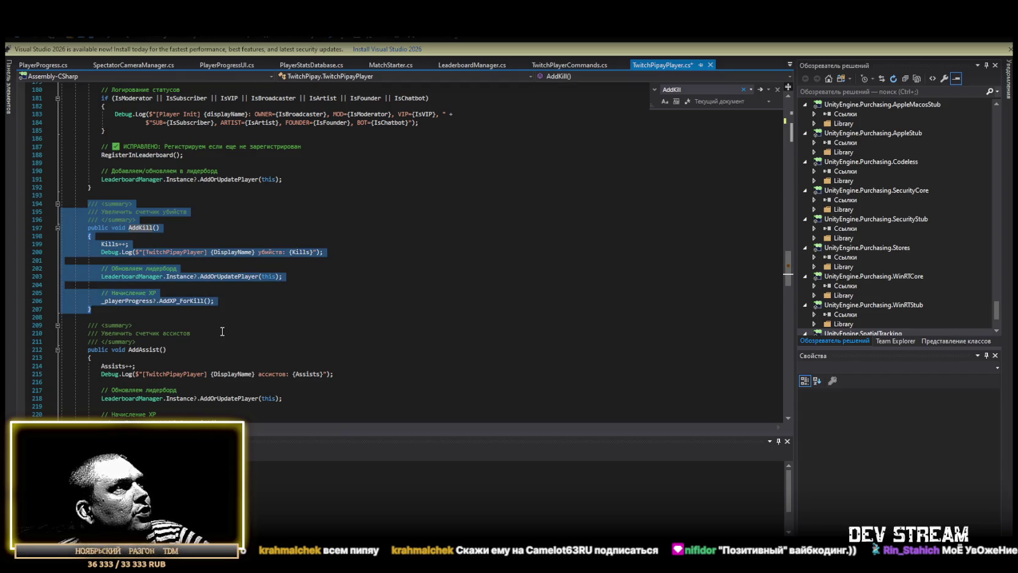
pyautogui.hotkey('ctrl', 'v')
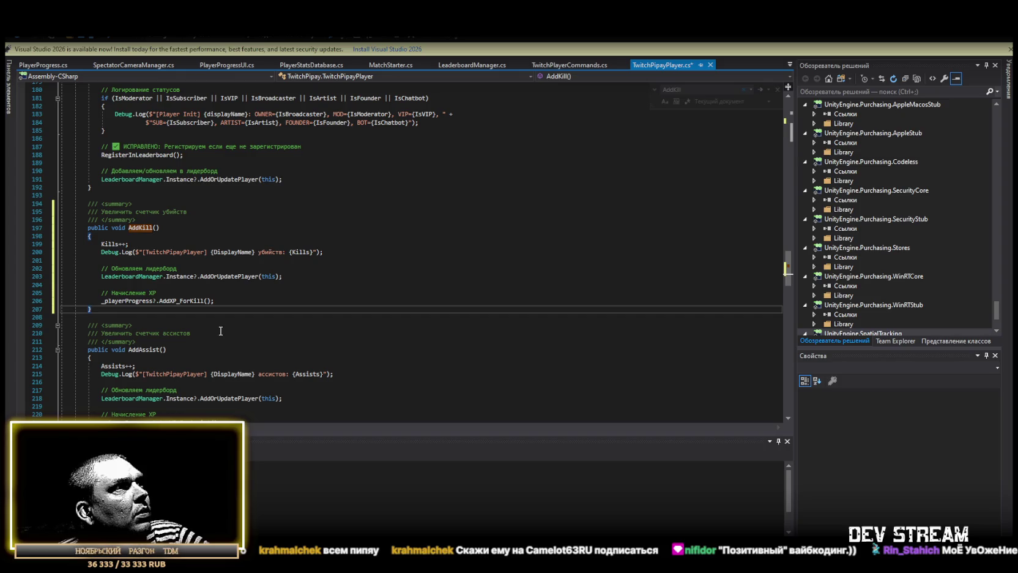
pyautogui.hotkey('ctrl', 'z')
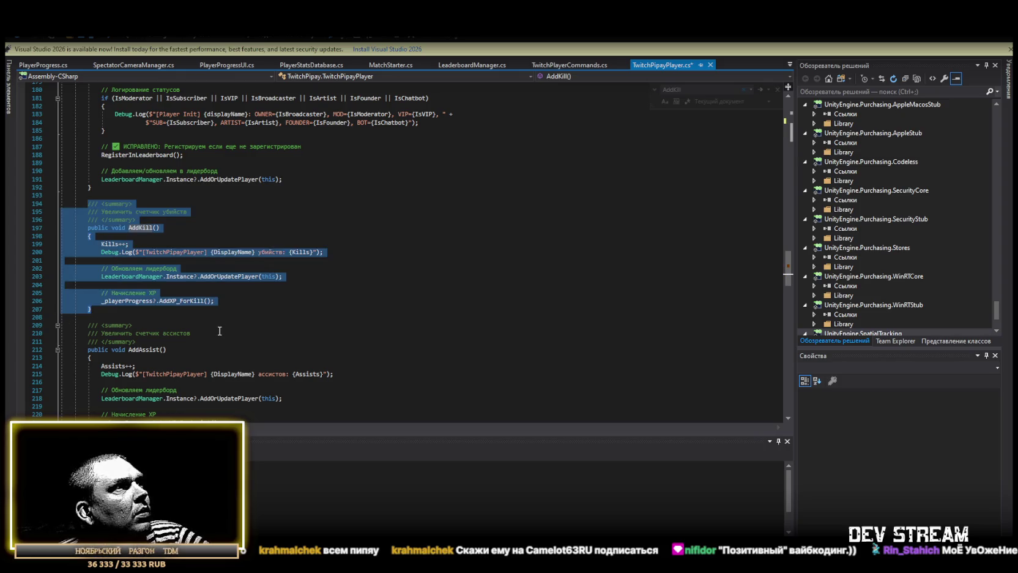
pyautogui.hotkey('ctrl', 'y')
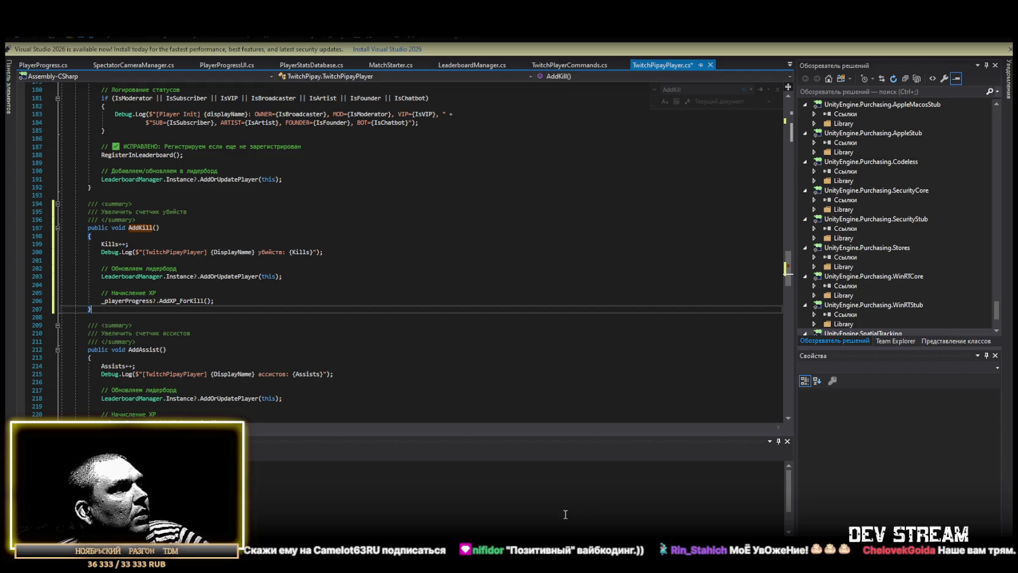
pyautogui.hotkey('ctrl', 'f')
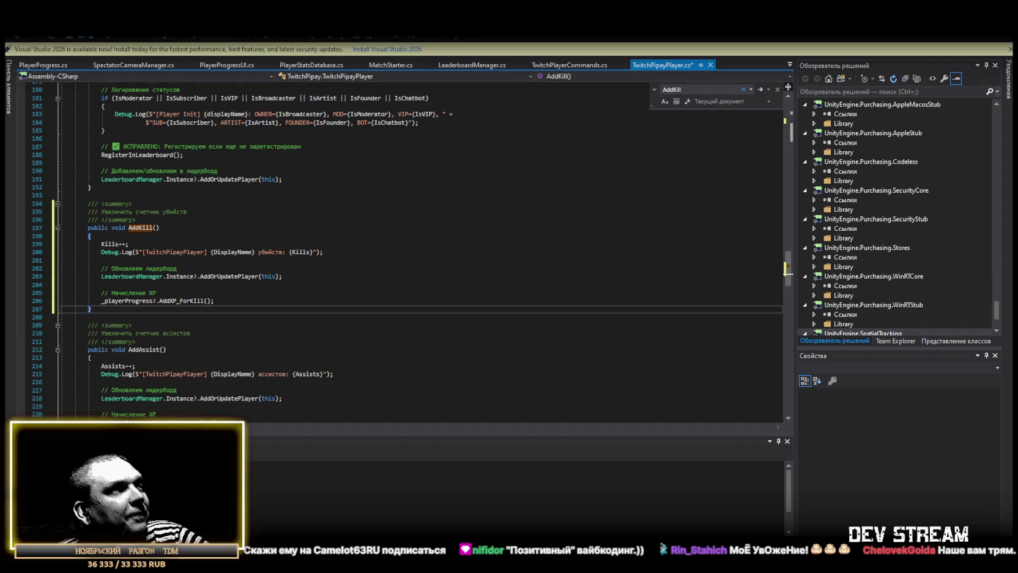
# Step: Insert the TriggerComboUsed method after AddKill's XP award line, then undo it
pyautogui.click(223, 301)
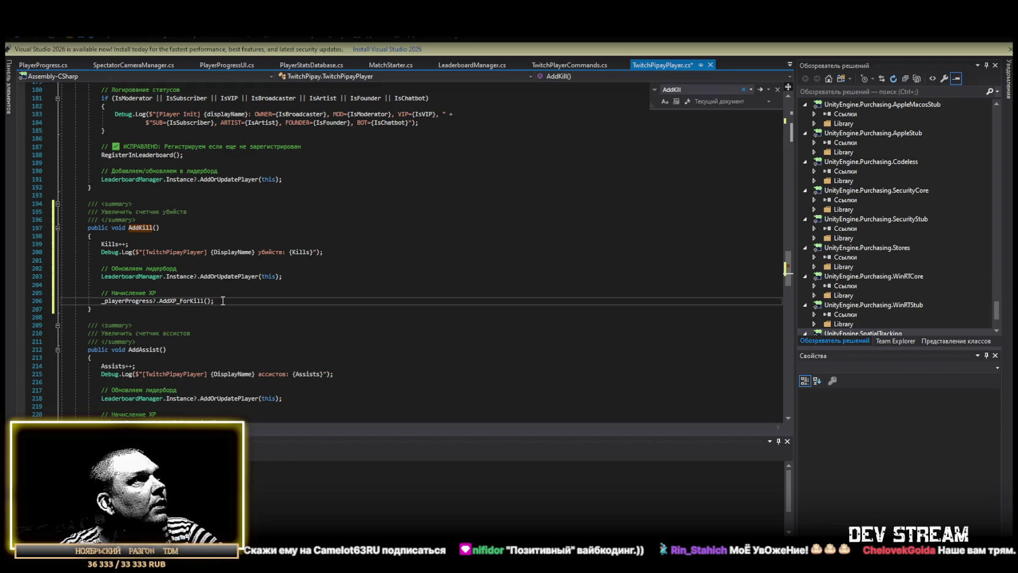
pyautogui.press('Return')
pyautogui.press('Return')
pyautogui.write('public void TriggerComboUsed()         {             OnComboUsed?.Invoke();         }')
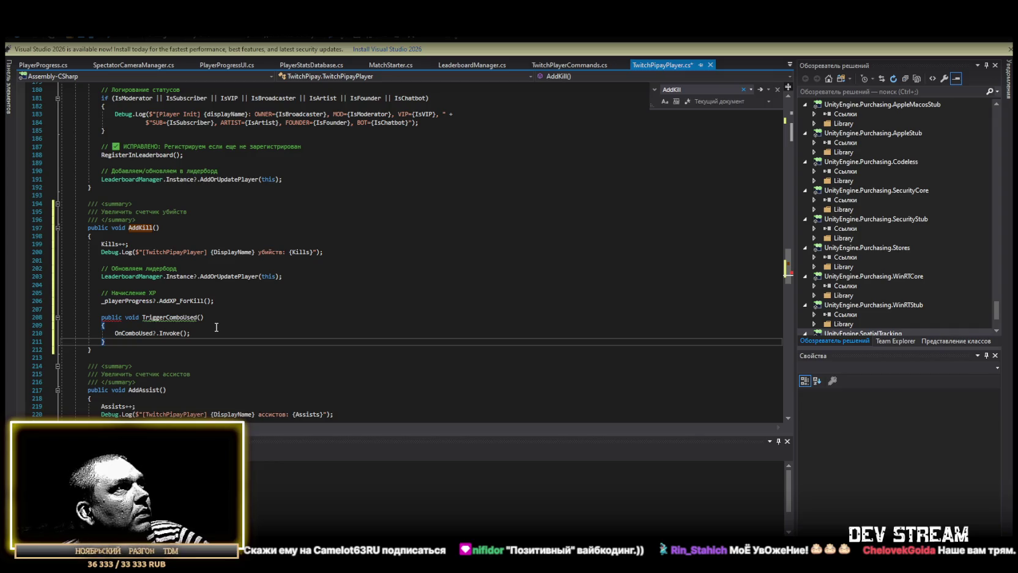
pyautogui.press('Escape')
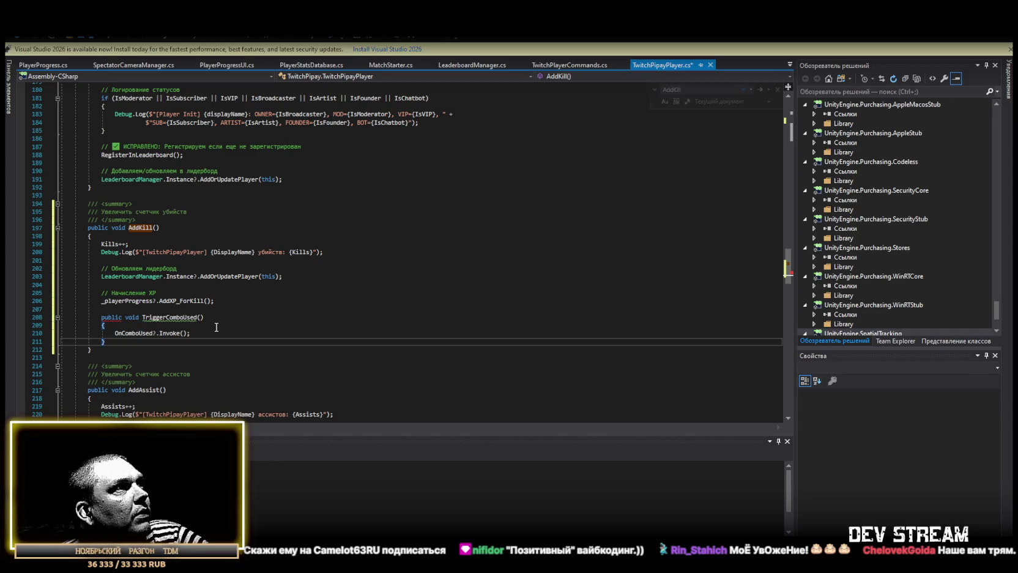
pyautogui.hotkey('ctrl', 'z')
pyautogui.hotkey('ctrl', 'z')
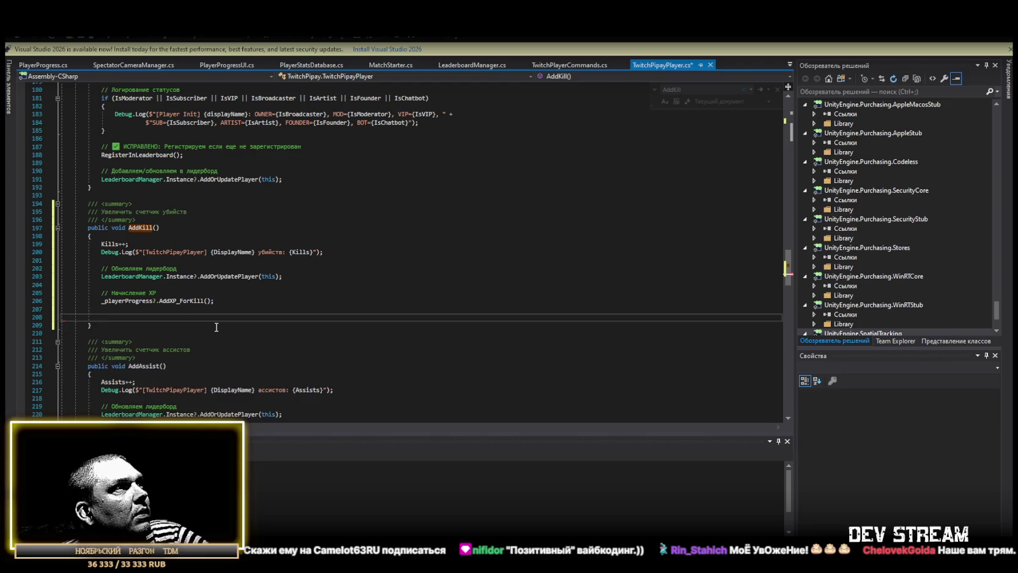
pyautogui.hotkey('ctrl', 'z')
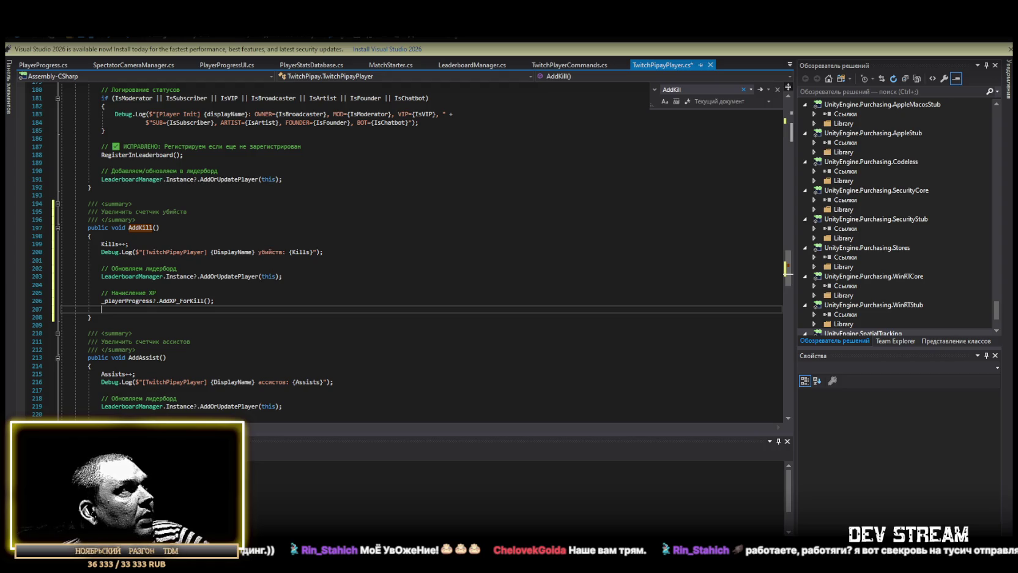
# Step: Review the script and save TwitchPipayPlayer.cs
pyautogui.scroll(-1, 175, 348)
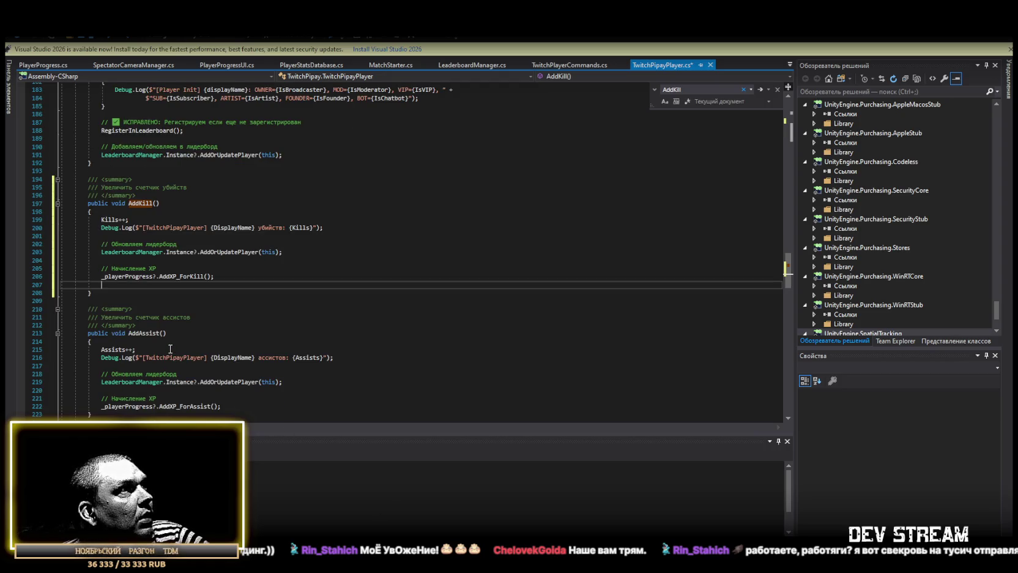
pyautogui.scroll(-1, 171, 346)
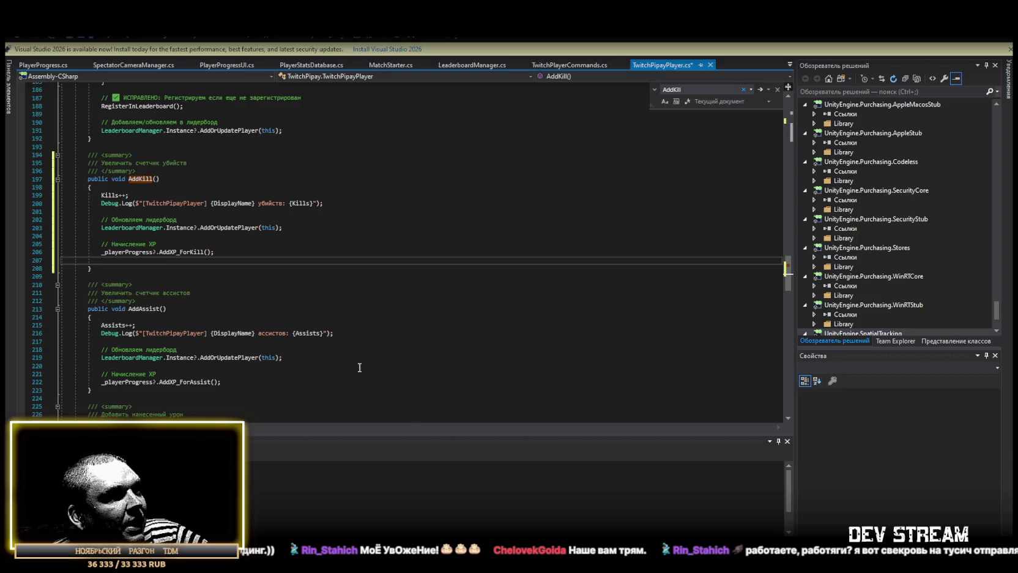
pyautogui.scroll(2, 136, 337)
pyautogui.press('Down')
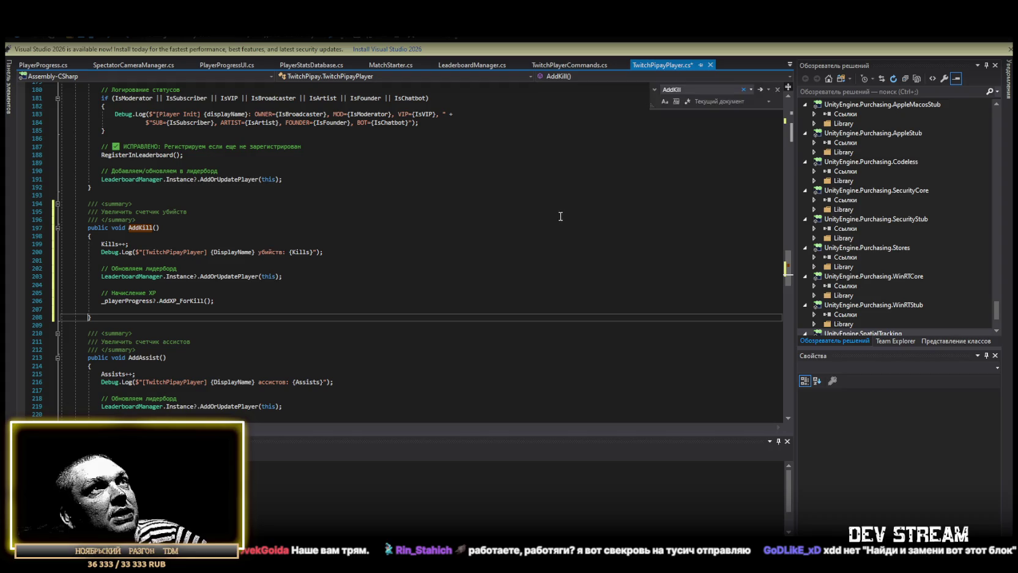
pyautogui.hotkey('ctrl', 's')
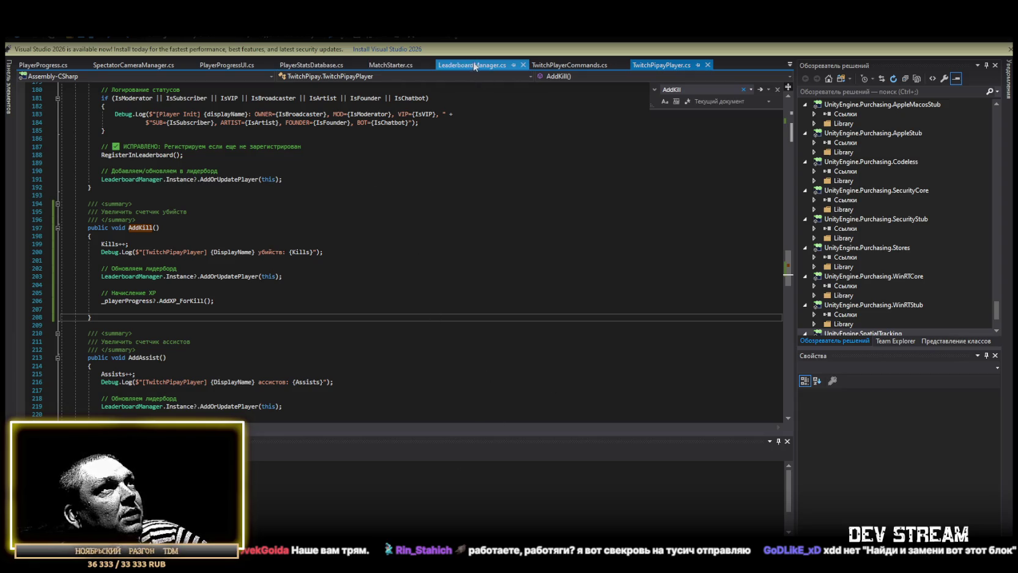
# Step: Open LeaderboardManager.cs and search it for TwitchPipayPlayer
pyautogui.click(492, 65)
pyautogui.hotkey('ctrl', 'a')
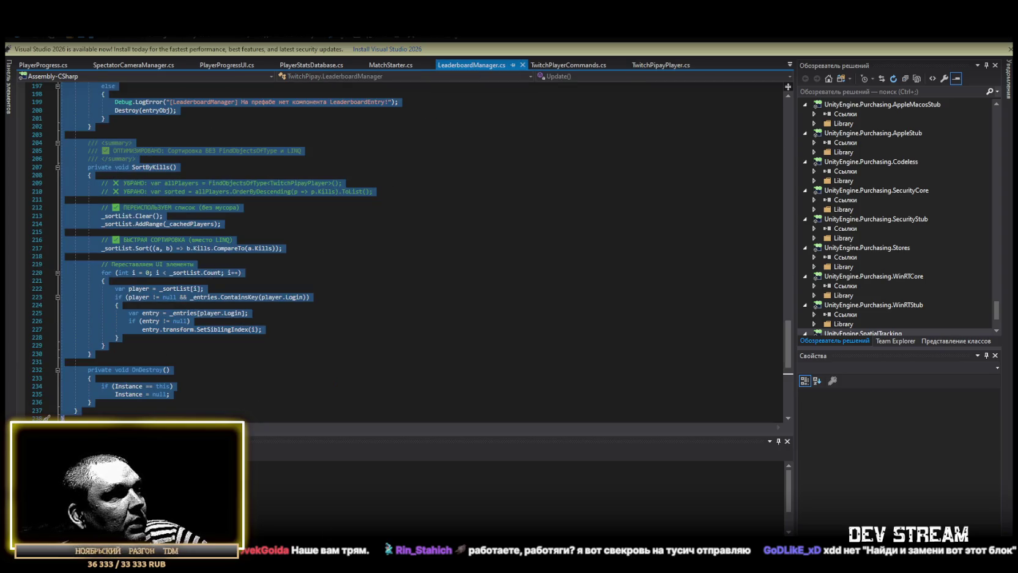
pyautogui.hotkey('alt', 'Tab')
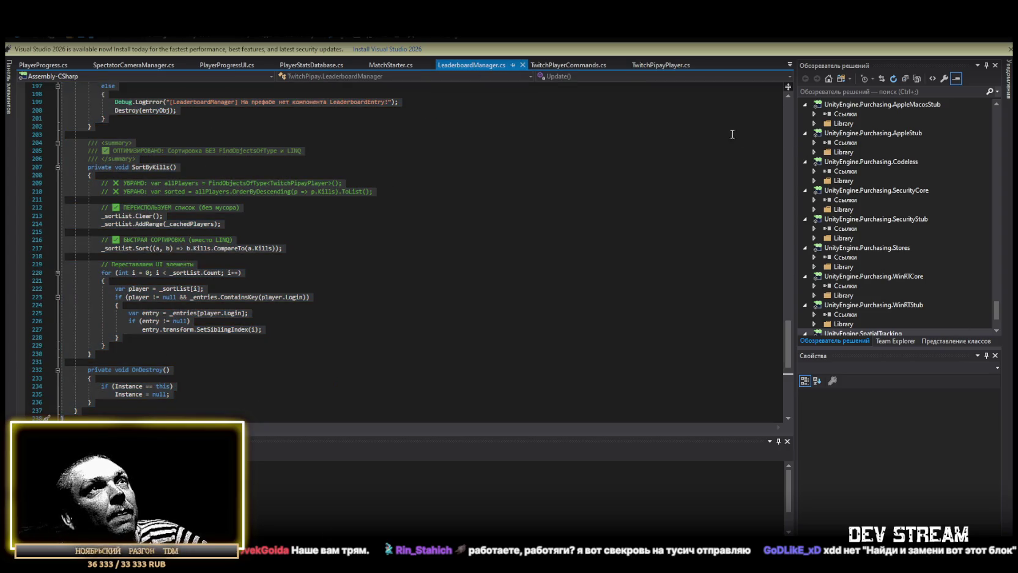
pyautogui.click(483, 67)
pyautogui.hotkey('ctrl', 'f')
pyautogui.write('TwitchPipayPlayer')
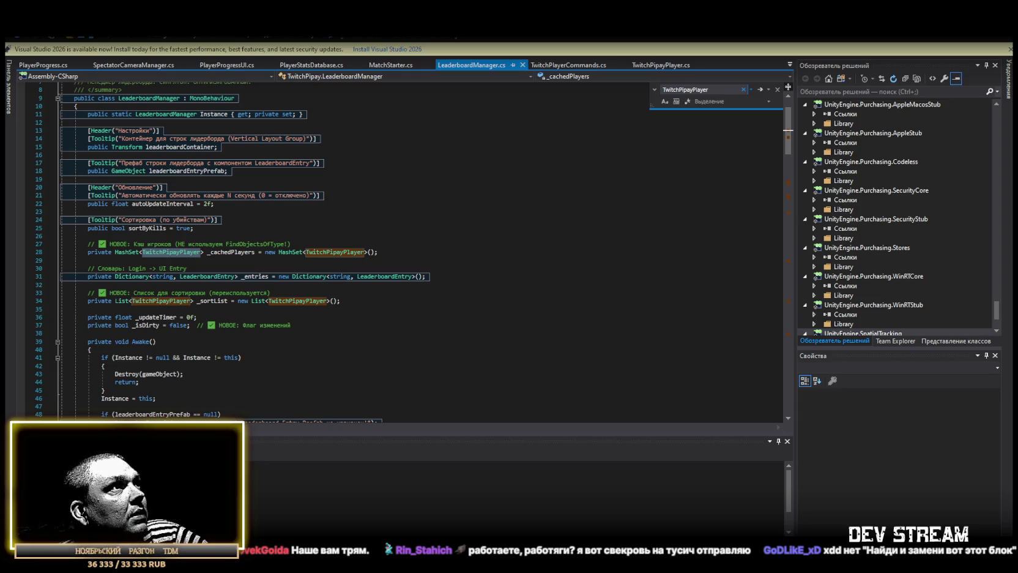
# Step: Change the _cachedPlayers field on line 28 from private to public, then view TwitchPlayerCommands.cs
pyautogui.doubleClick(99, 252)
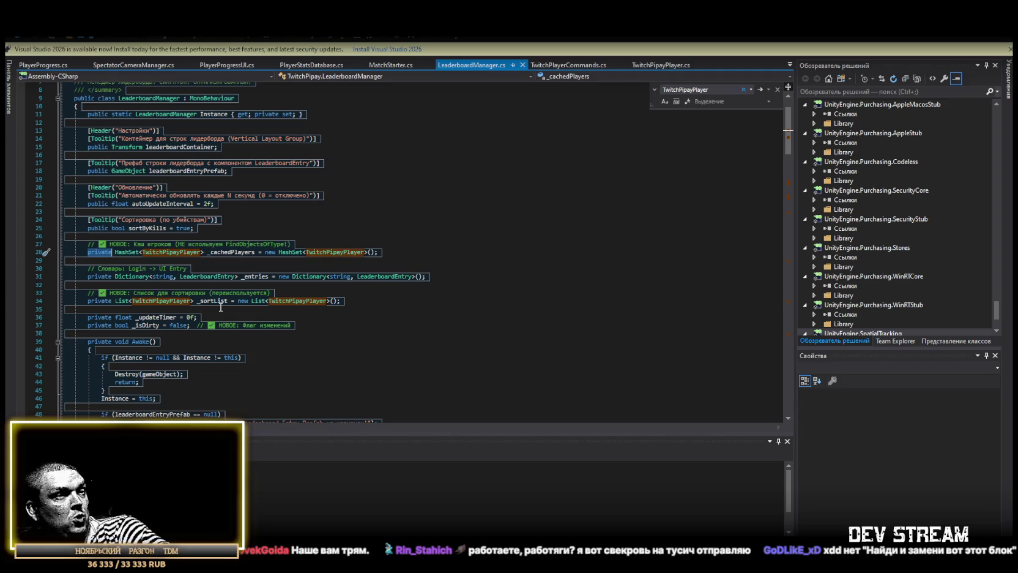
pyautogui.doubleClick(99, 204)
pyautogui.hotkey('ctrl', 'c')
pyautogui.doubleClick(99, 252)
pyautogui.hotkey('ctrl', 'v')
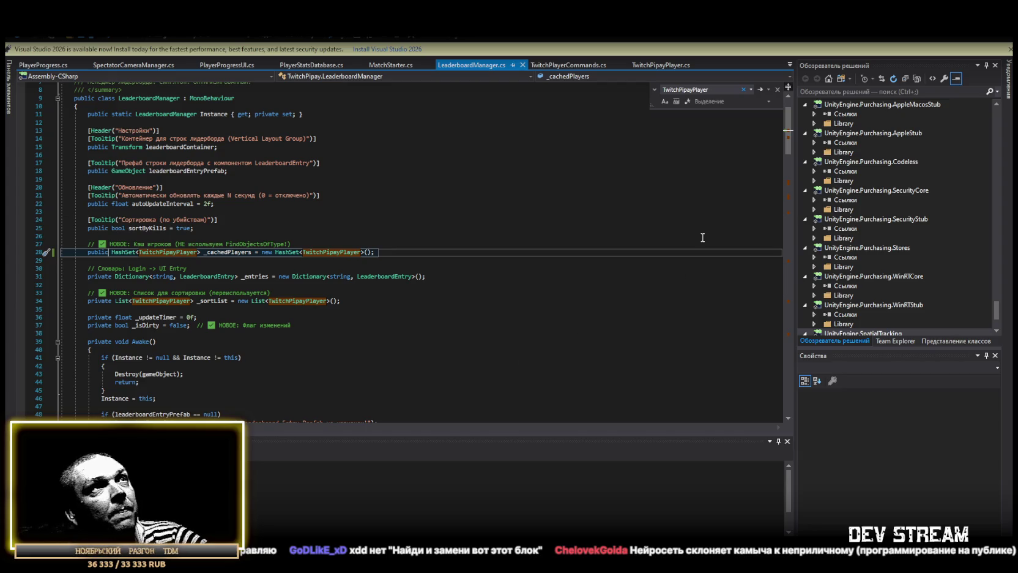
pyautogui.click(594, 65)
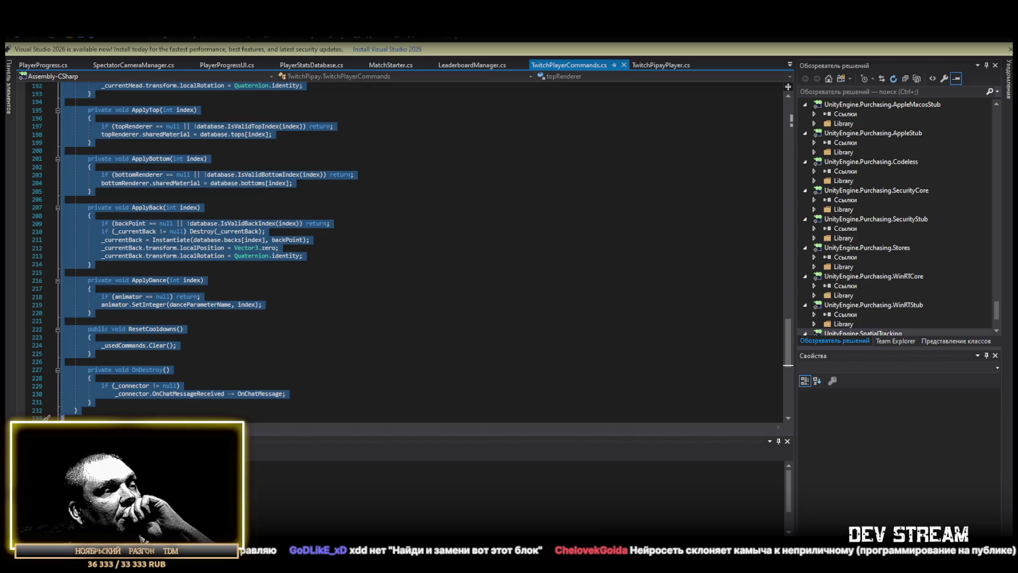
pyautogui.hotkey('alt', 'Tab')
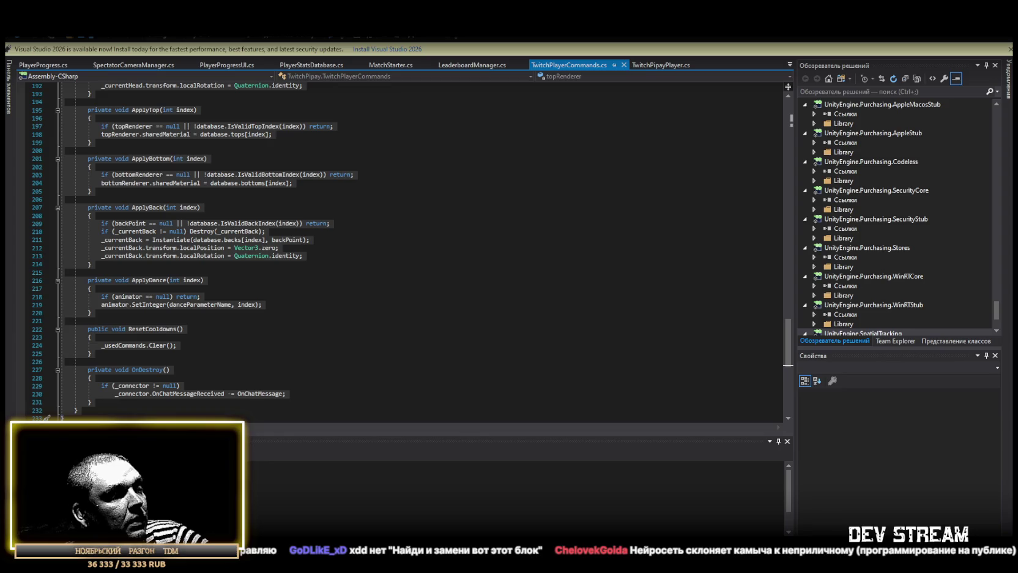
# Step: Switch from Visual Studio to Unity and let it reload the script assemblies
pyautogui.hotkey('alt', 'Tab')
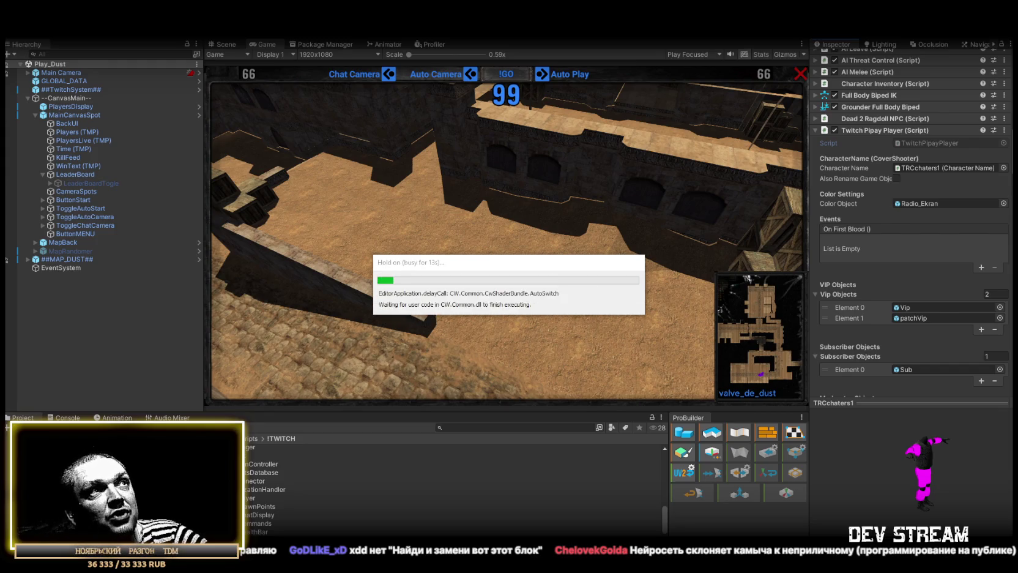
# Step: Create a new C# script named MapEventManager in the !TWITCH scripts folder
pyautogui.rightClick(58, 264)
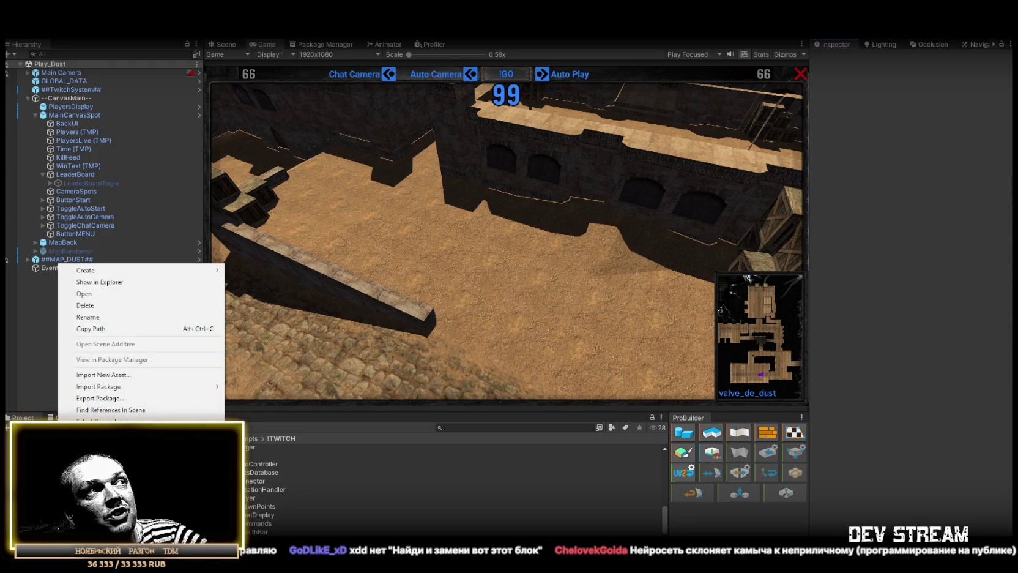
pyautogui.moveTo(132, 270)
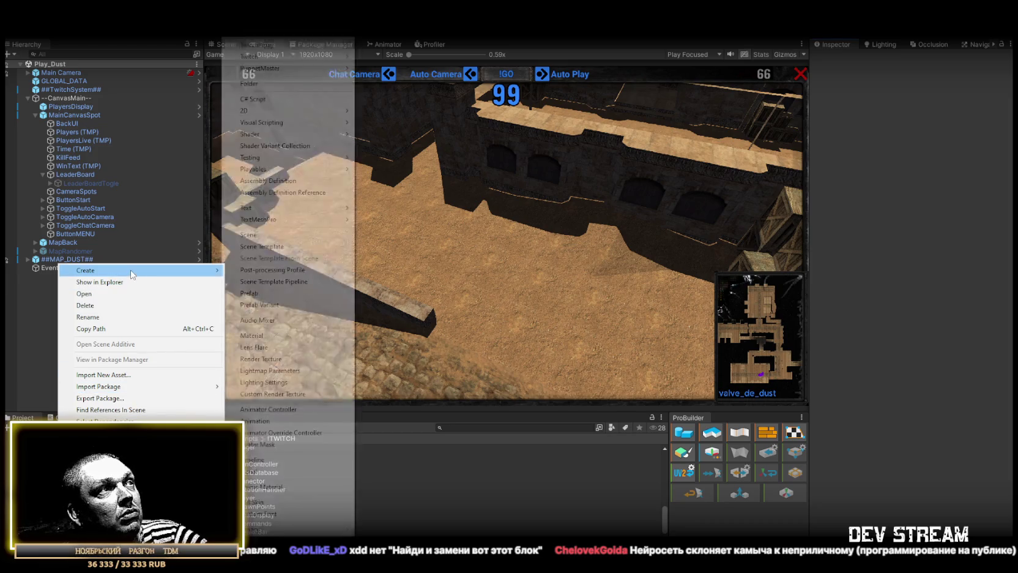
pyautogui.click(287, 98)
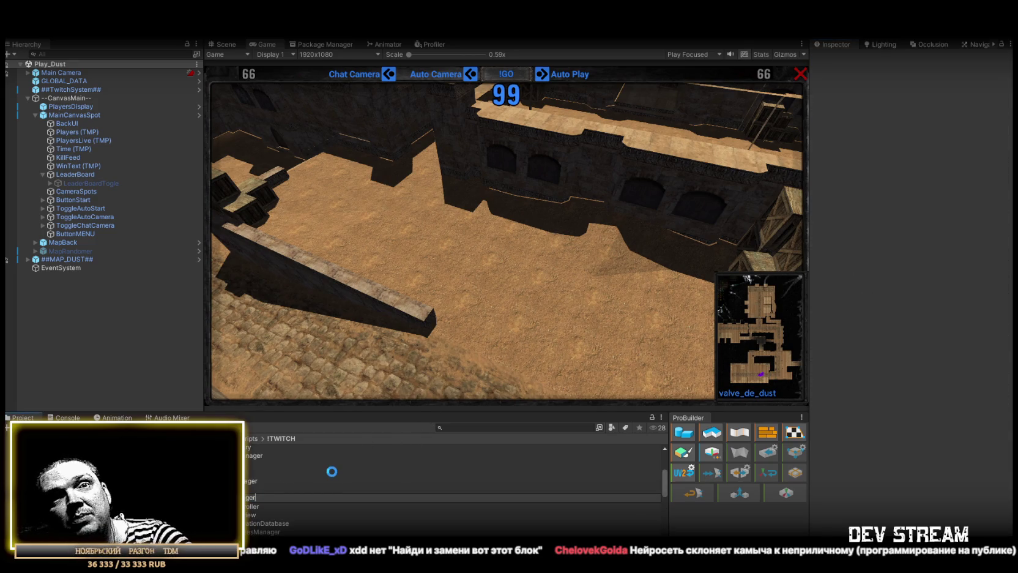
pyautogui.press('Return')
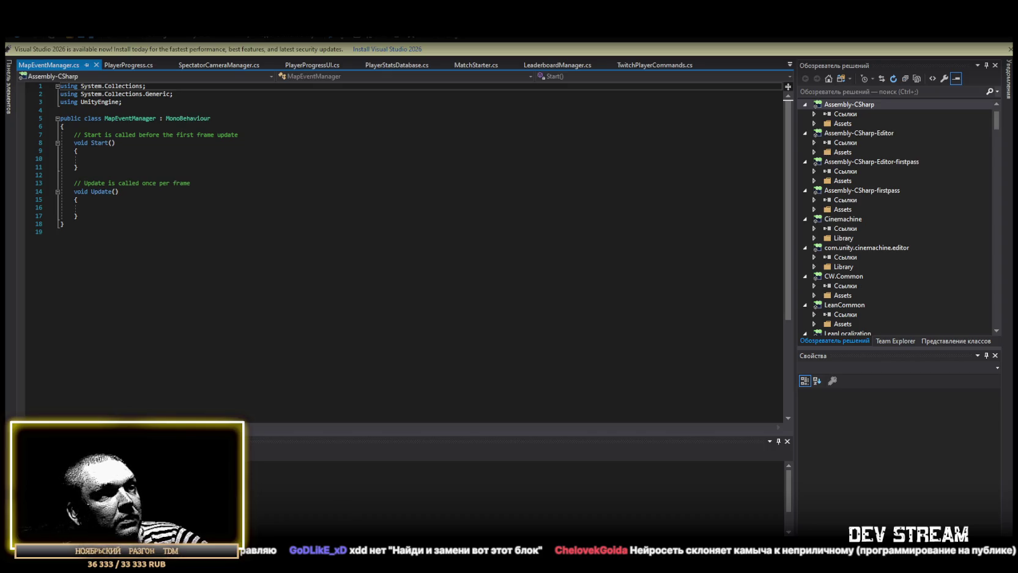
# Step: Replace MapEventManager.cs's default template with the 284-line code and save it in Unicode
pyautogui.hotkey('ctrl', 'a')
pyautogui.hotkey('ctrl', 'v')
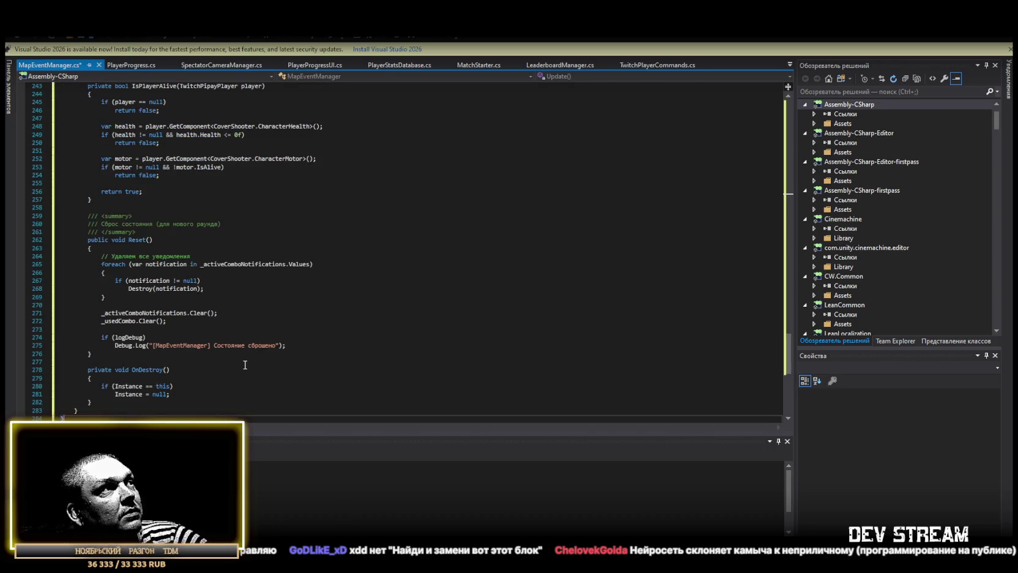
pyautogui.hotkey('ctrl', 's')
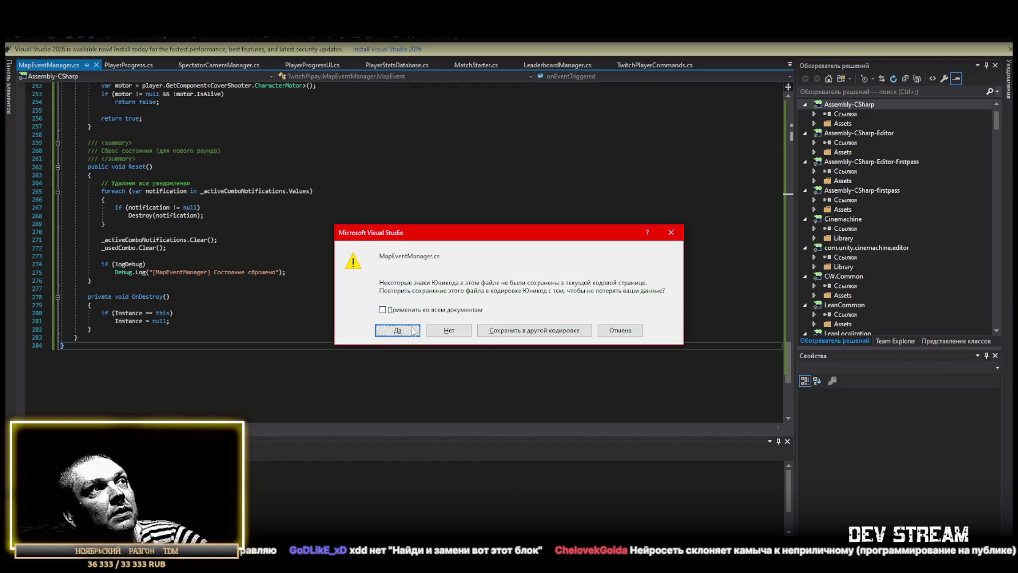
pyautogui.click(413, 330)
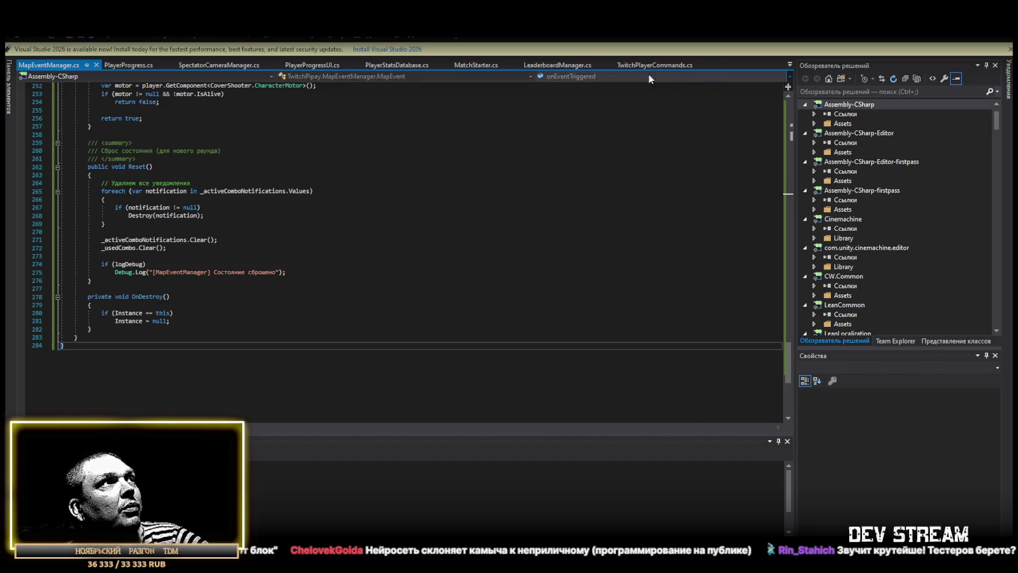
# Step: Bring up TwitchPipayPlayer.cs from the list of open files
pyautogui.click(790, 65)
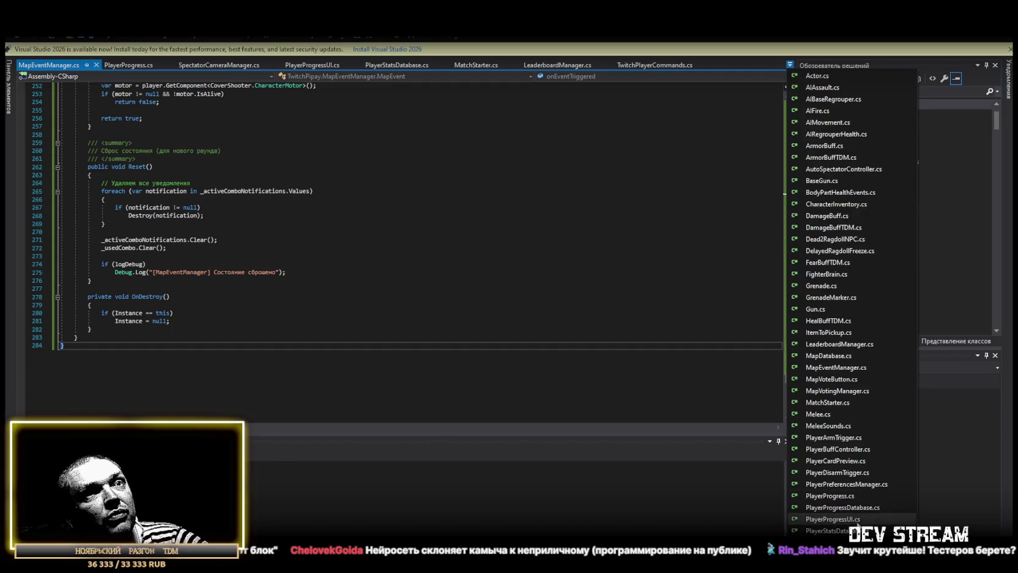
pyautogui.scroll(-3, 840, 524)
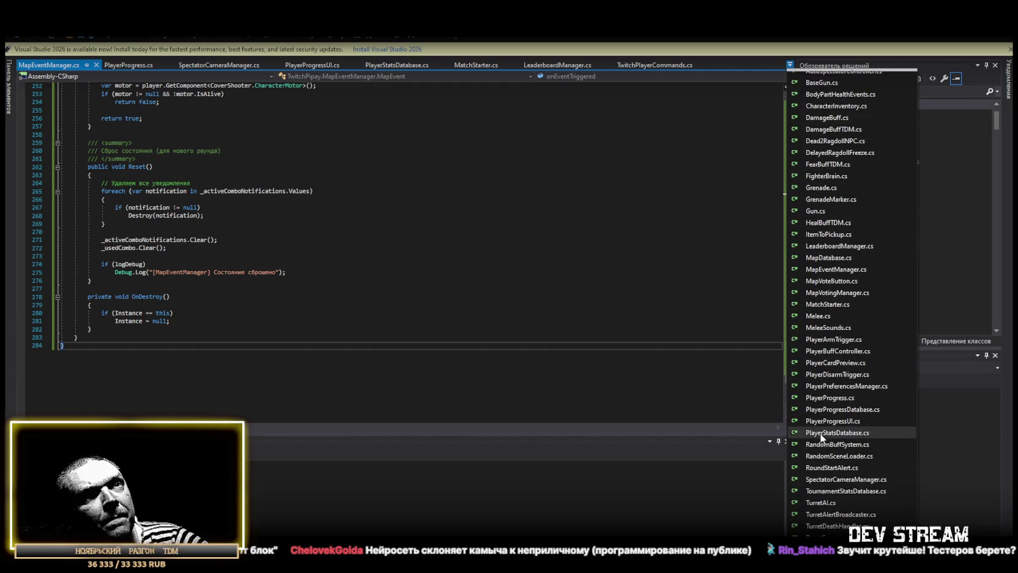
pyautogui.scroll(-1, 823, 514)
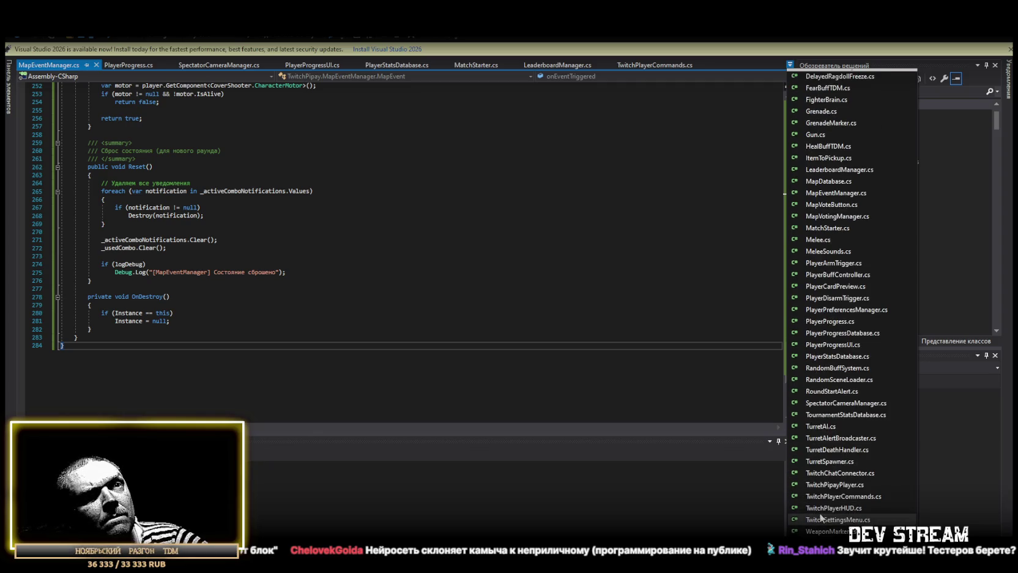
pyautogui.scroll(-2, 827, 526)
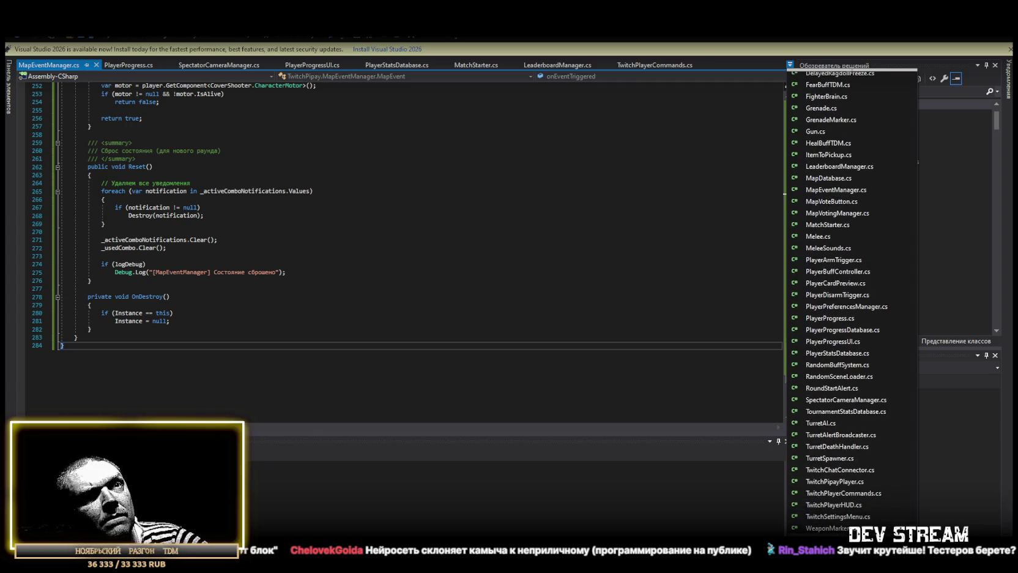
pyautogui.click(833, 482)
# Step: Select the entire TwitchPipayPlayer.cs code and switch out of Visual Studio
pyautogui.scroll(-20, 245, 392)
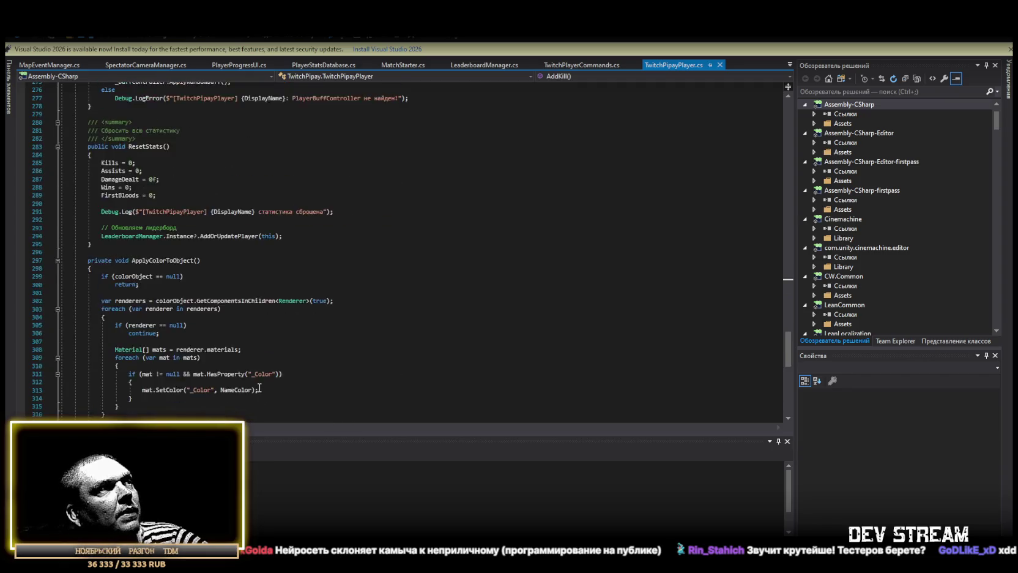
pyautogui.click(129, 377)
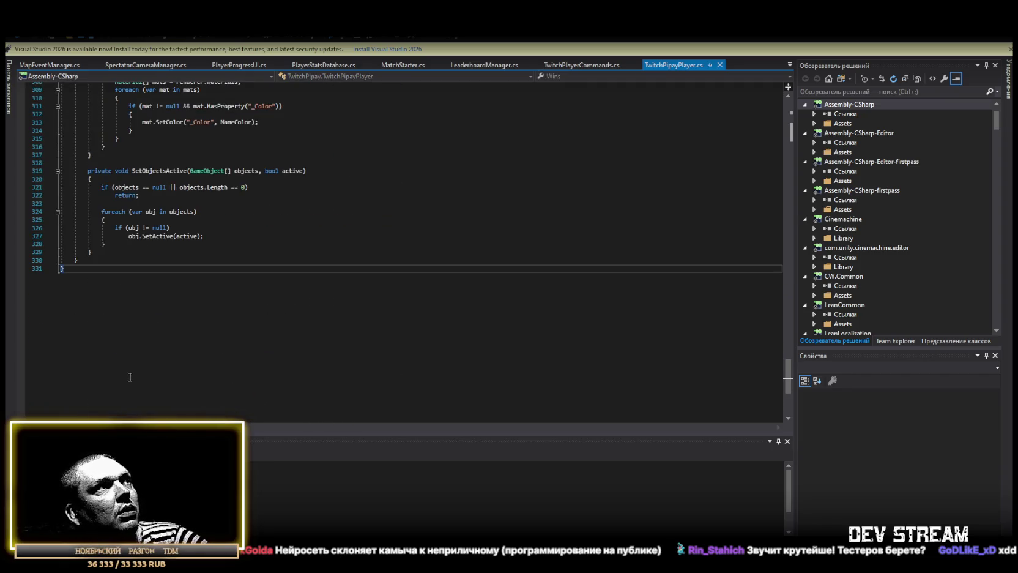
pyautogui.hotkey('ctrl', 'a')
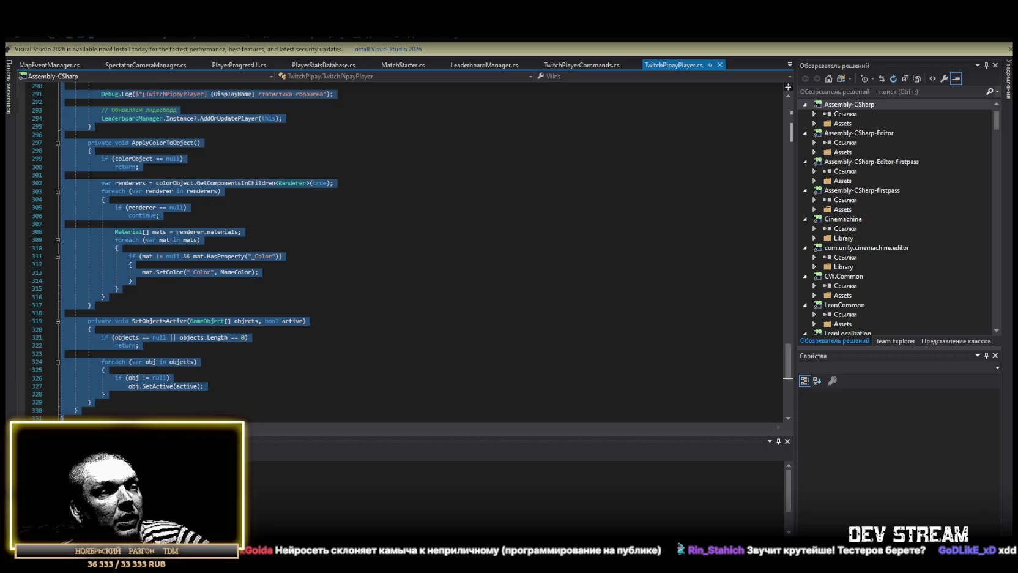
pyautogui.hotkey('alt', 'Tab')
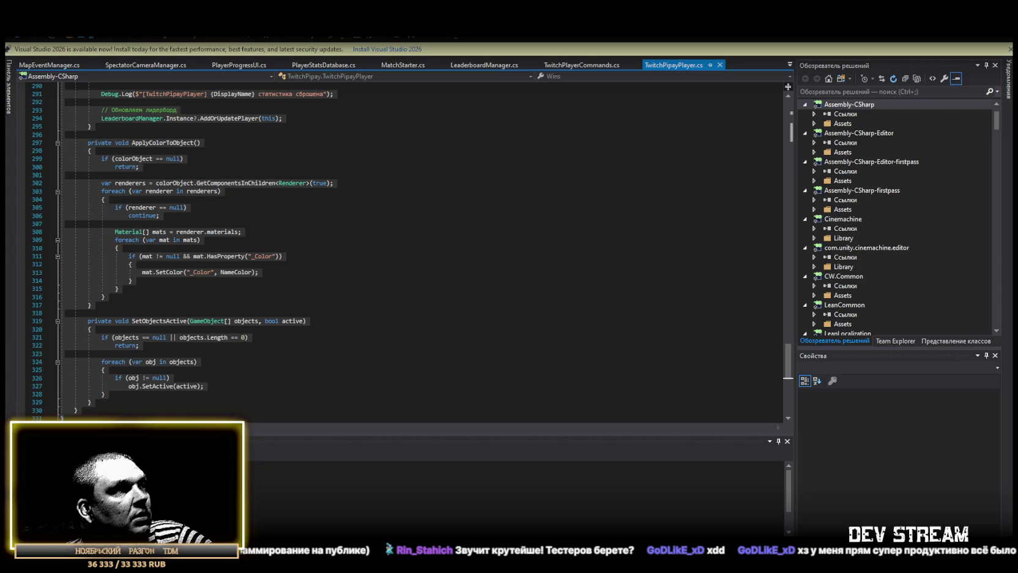
pyautogui.scroll(14, 251, 246)
pyautogui.scroll(20, 251, 261)
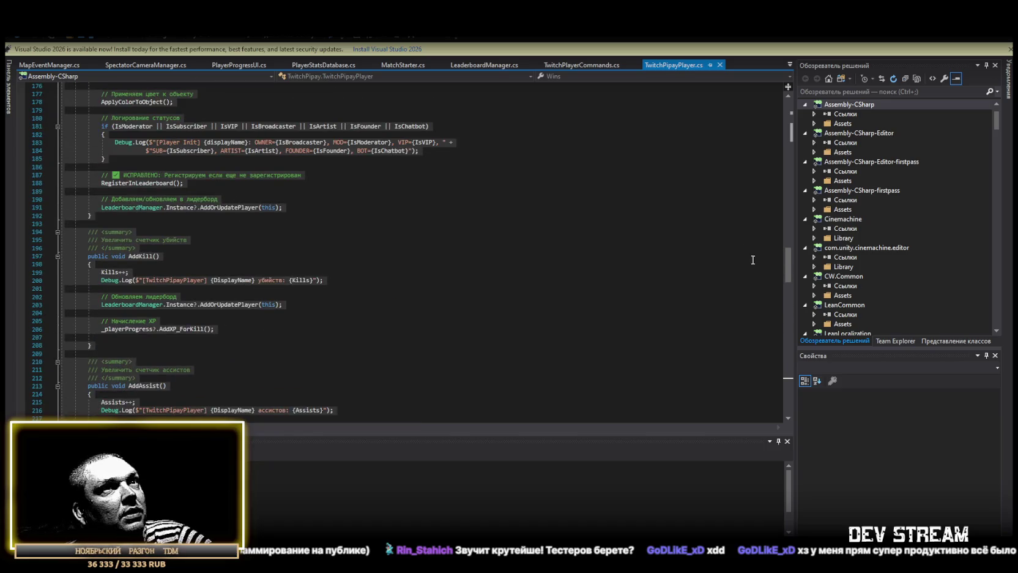
pyautogui.hotkey('ctrl', 'a')
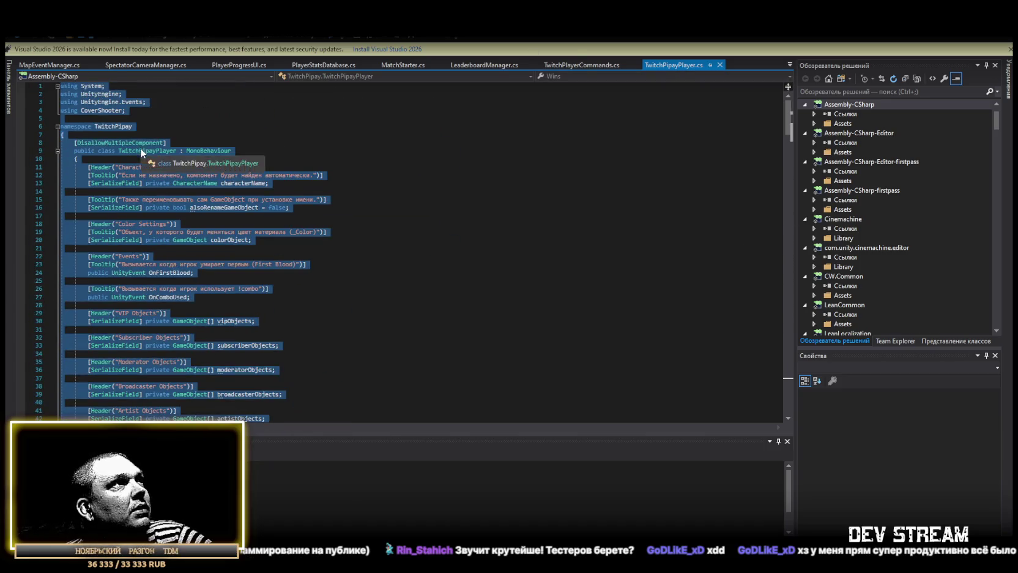
pyautogui.click(140, 150)
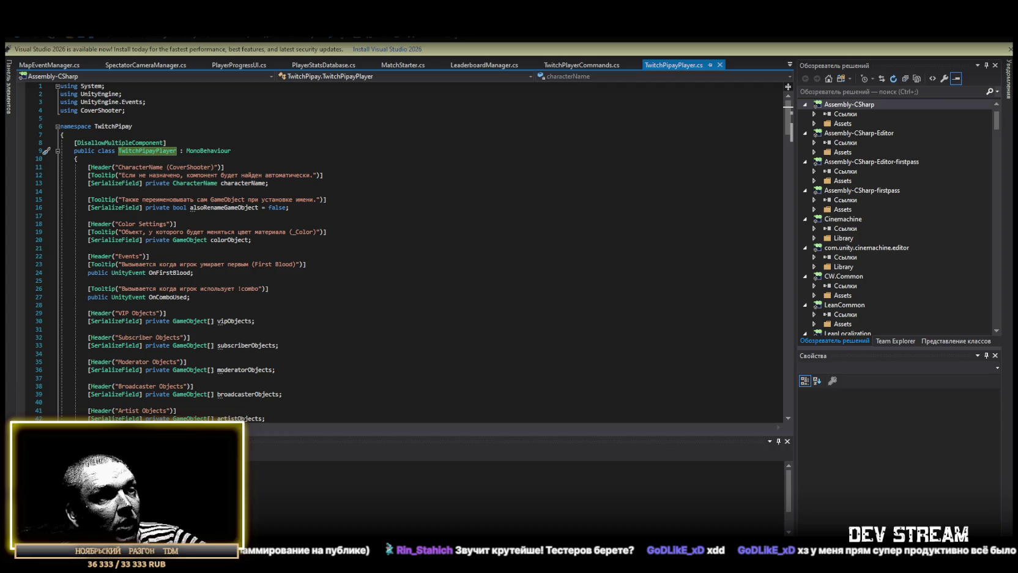
pyautogui.scroll(-20, 107, 369)
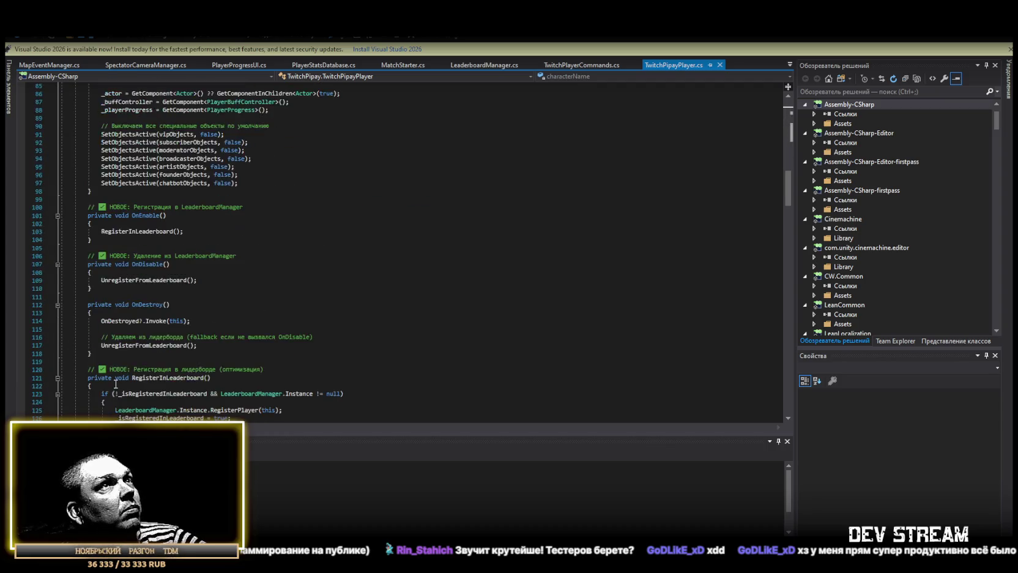
pyautogui.scroll(-20, 107, 369)
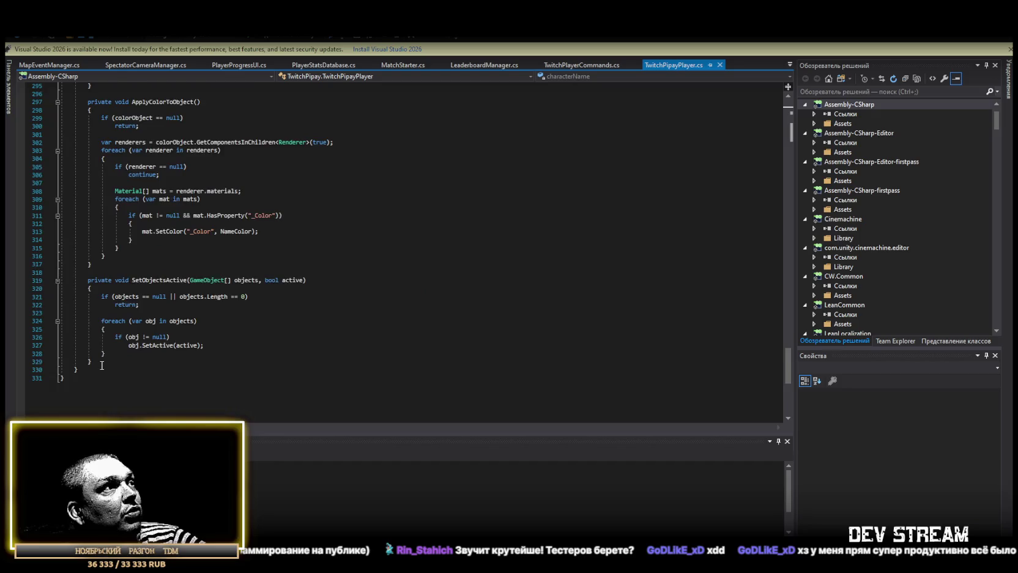
pyautogui.hotkey('ctrl', 'a')
# Step: Paste the shorter code over TwitchPipayPlayer.cs, then restore the original 331-line script
pyautogui.hotkey('ctrl', 'v')
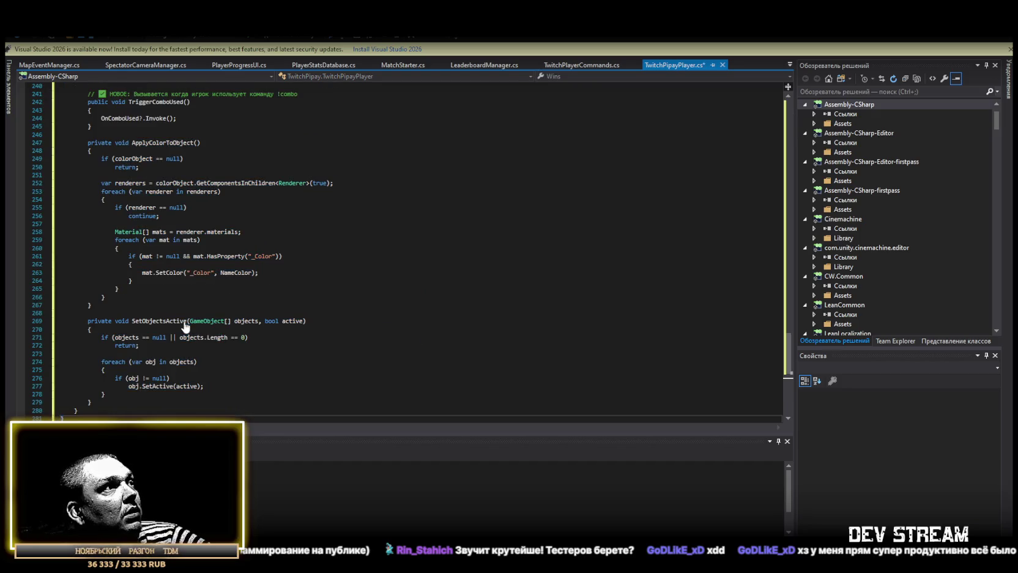
pyautogui.hotkey('ctrl', 'a')
pyautogui.hotkey('ctrl', 's')
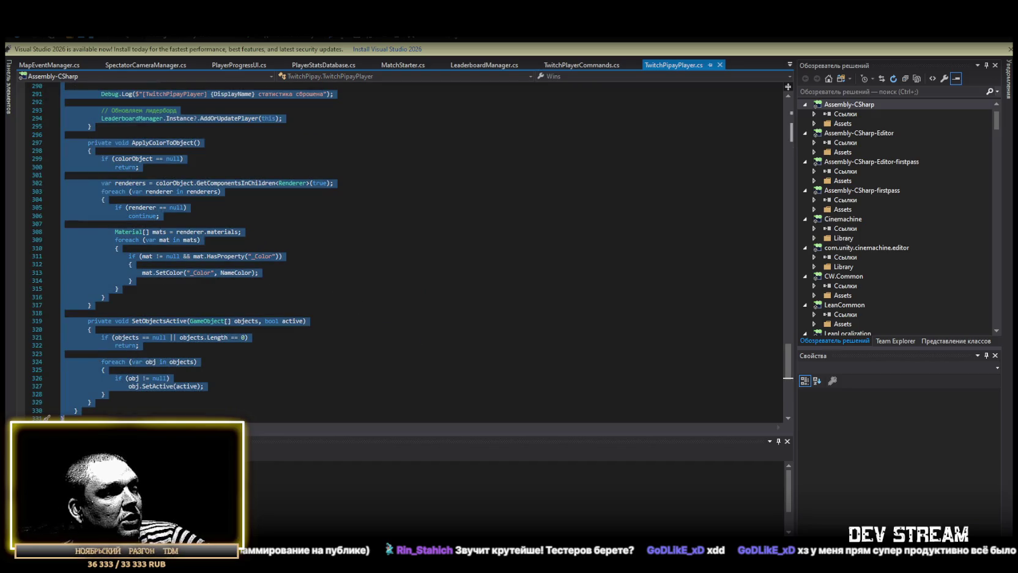
pyautogui.hotkey('alt', 'Tab')
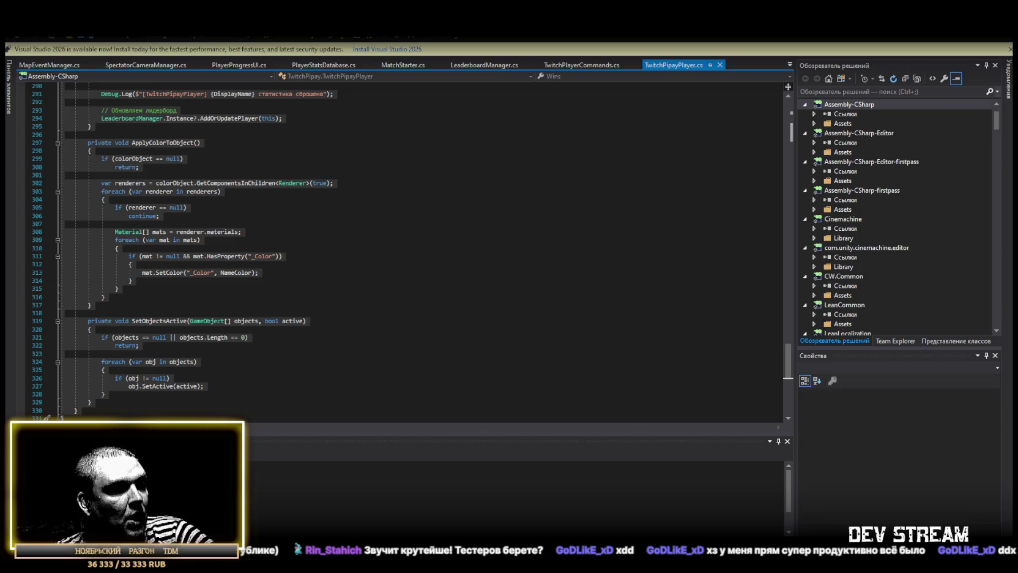
pyautogui.scroll(-6, 212, 389)
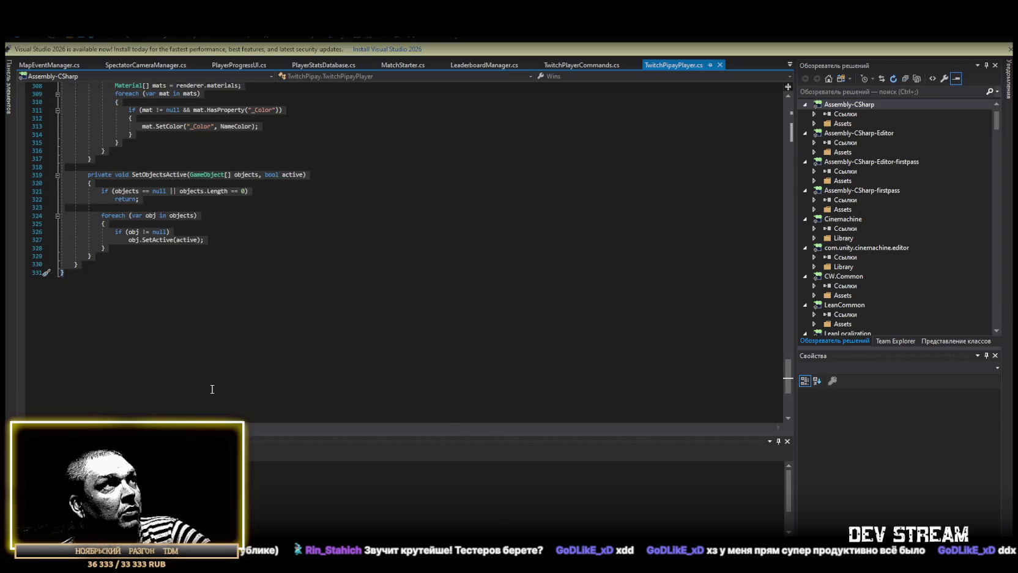
pyautogui.scroll(6, 213, 389)
pyautogui.hotkey('ctrl', 'a')
pyautogui.hotkey('alt', 'Tab')
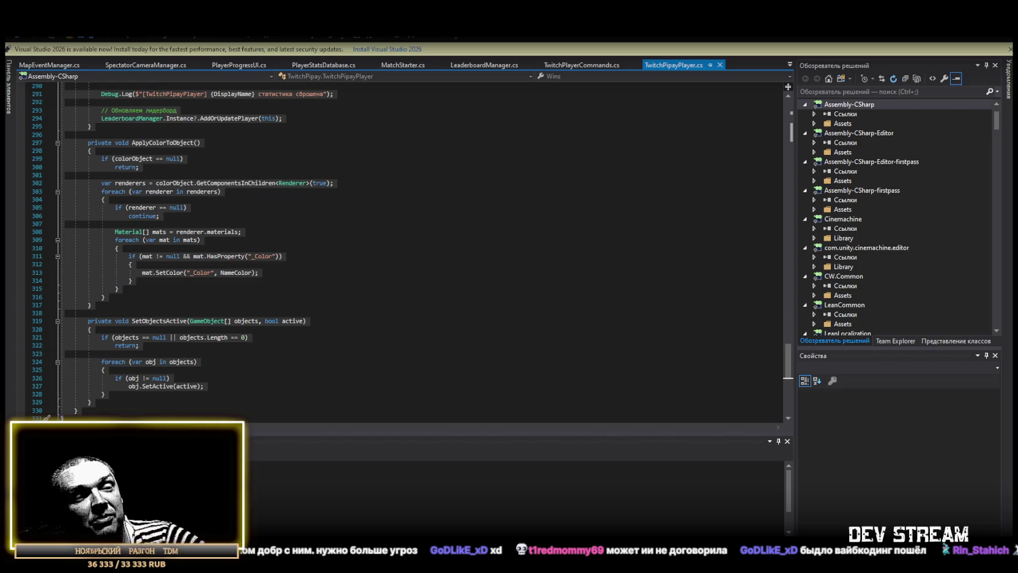
pyautogui.scroll(-2, 313, 386)
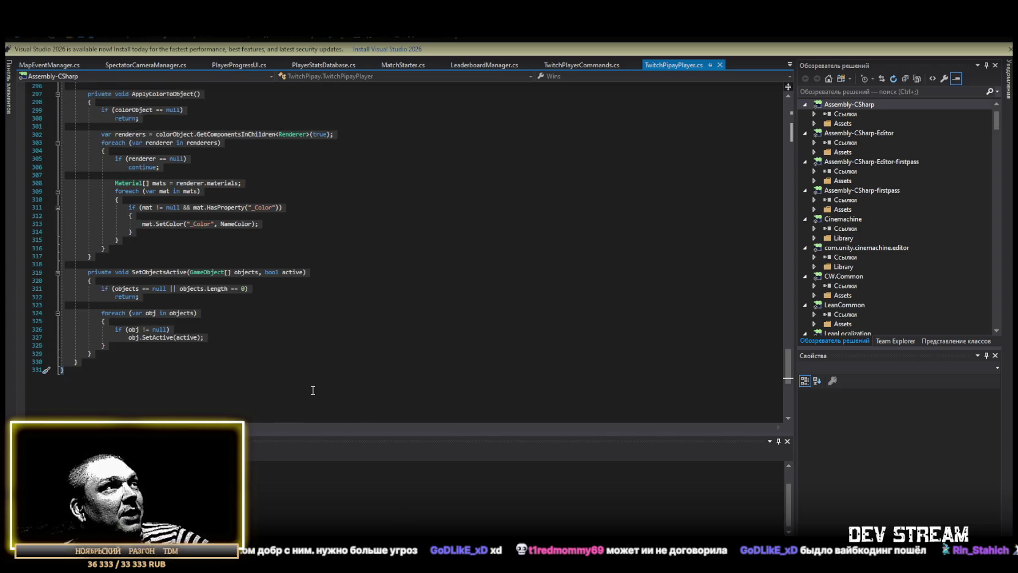
pyautogui.click(72, 392)
pyautogui.hotkey('ctrl', 'a')
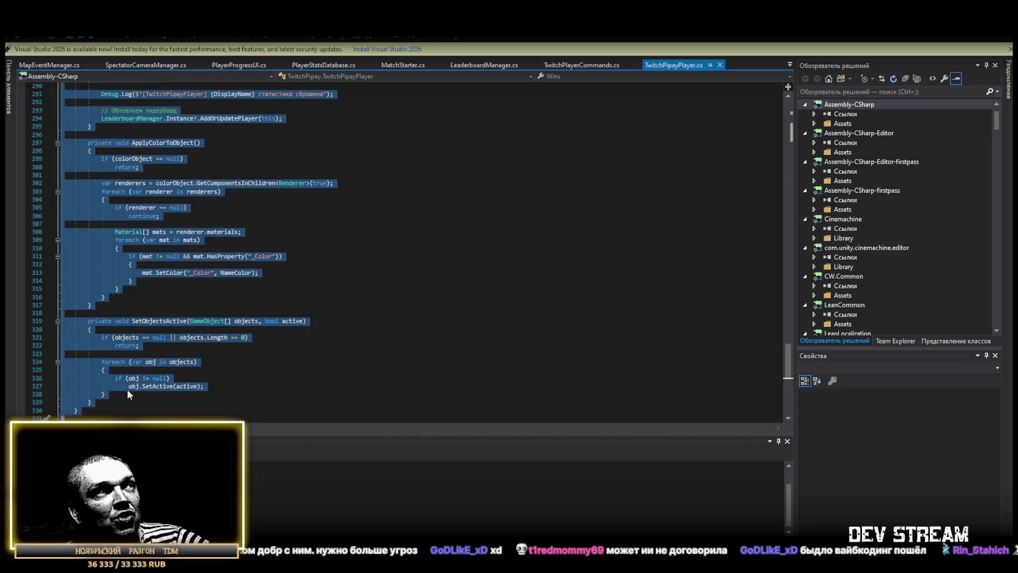
pyautogui.hotkey('ctrl', 'v')
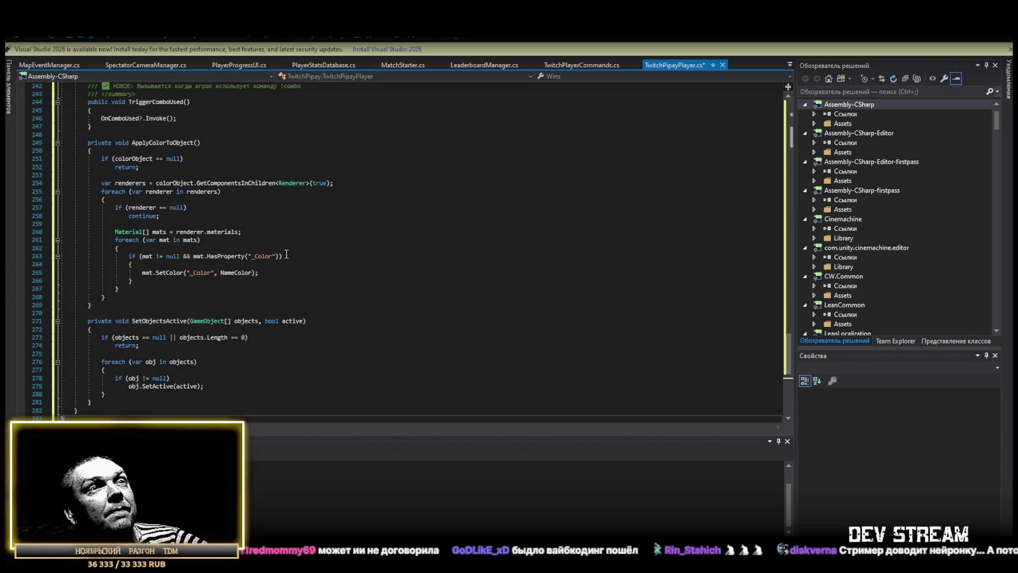
pyautogui.scroll(20, 242, 229)
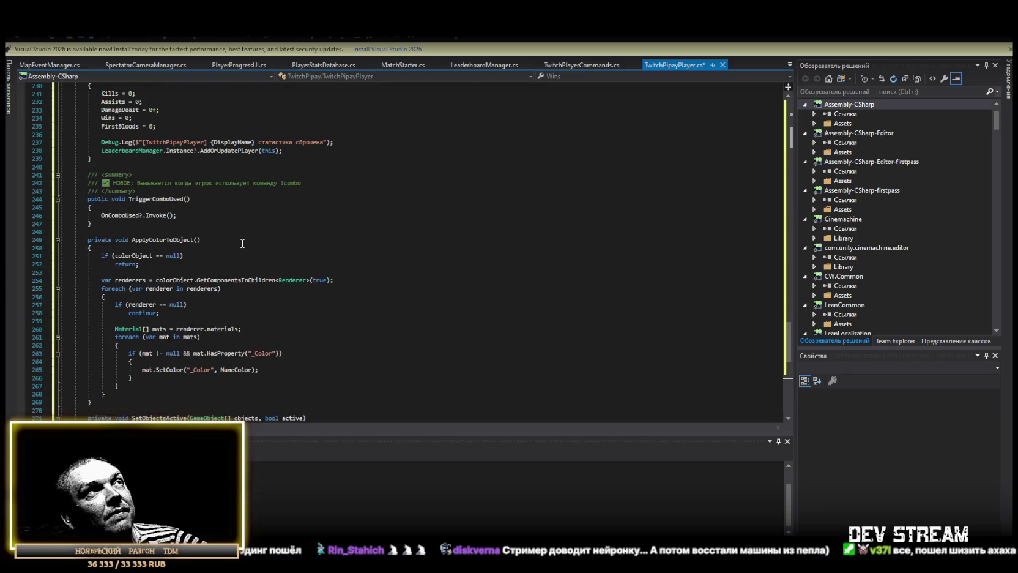
pyautogui.scroll(20, 255, 319)
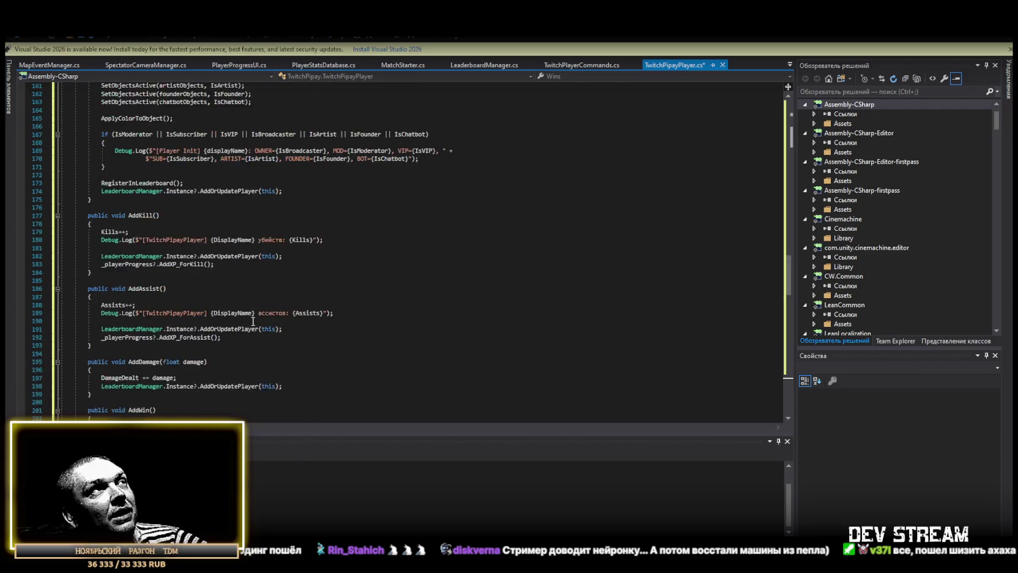
pyautogui.scroll(12, 251, 331)
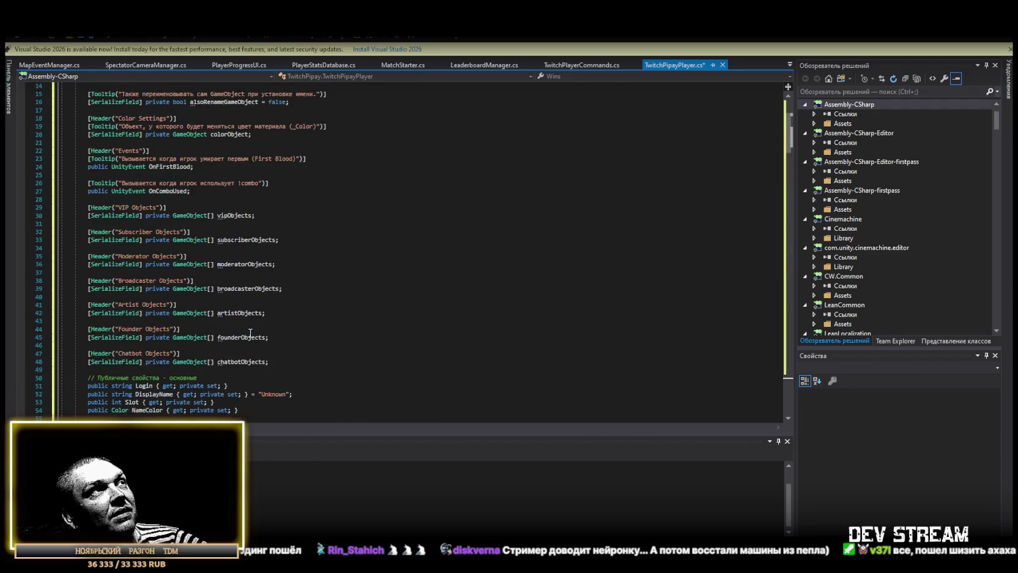
pyautogui.scroll(-7, 230, 239)
pyautogui.scroll(-4, 230, 238)
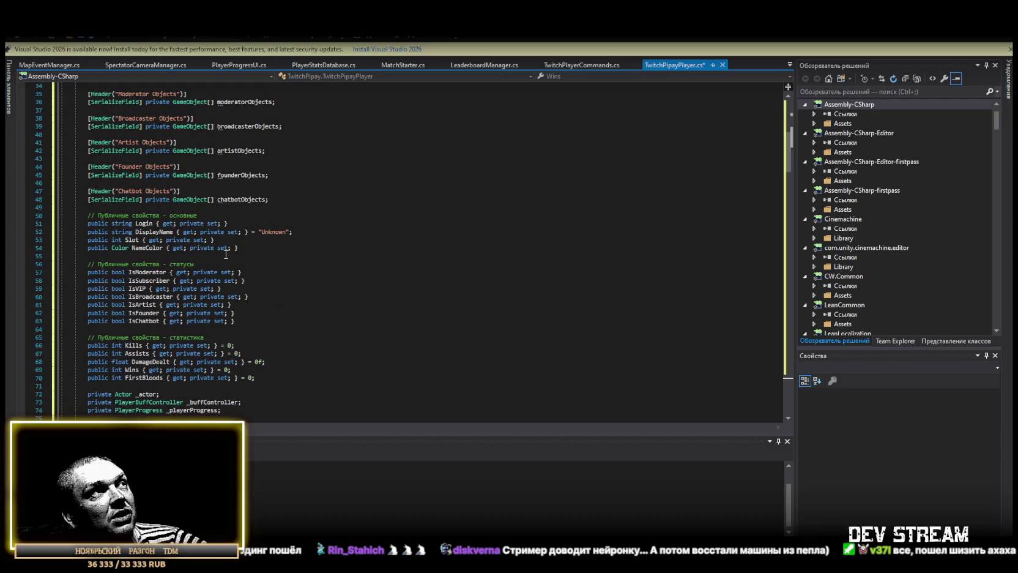
pyautogui.hotkey('ctrl', 'a')
pyautogui.scroll(3, 357, 303)
pyautogui.scroll(-4, 355, 305)
pyautogui.scroll(-1, 355, 305)
pyautogui.moveTo(789, 367); pyautogui.dragTo(795, 105)
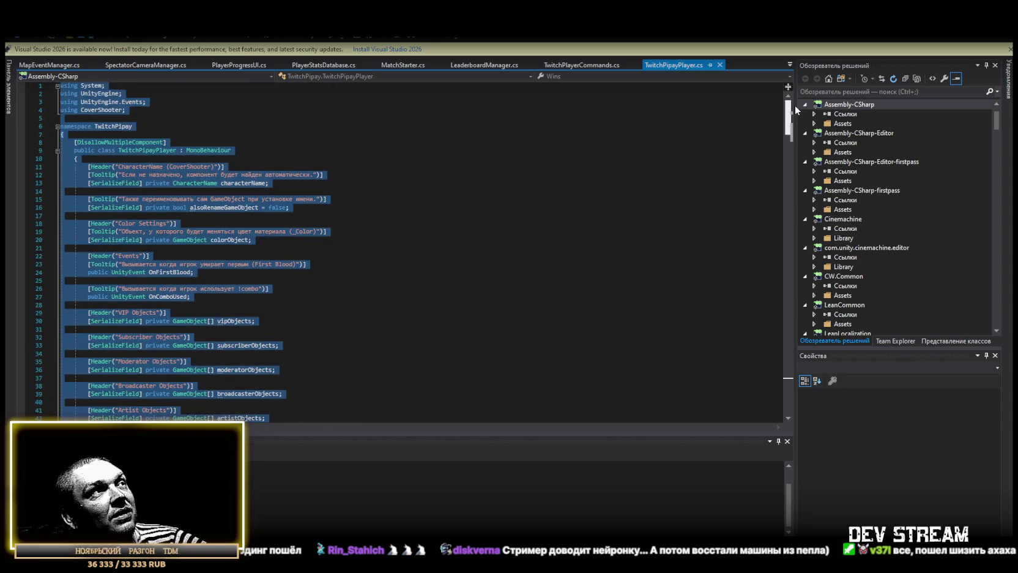
pyautogui.moveTo(794, 109); pyautogui.dragTo(785, 176)
pyautogui.click(219, 174)
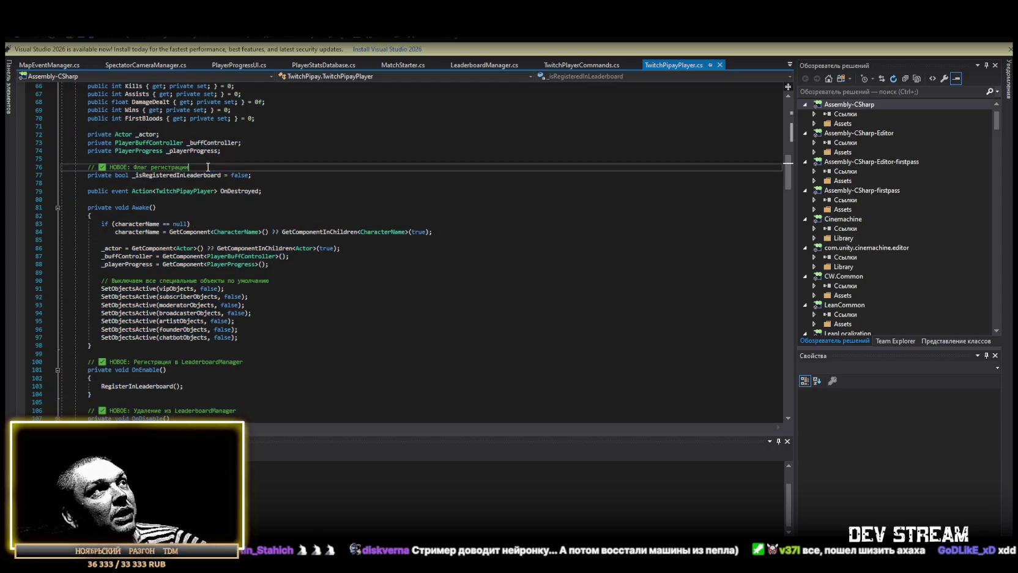
pyautogui.click(300, 281)
pyautogui.click(283, 362)
pyautogui.scroll(-4, 285, 358)
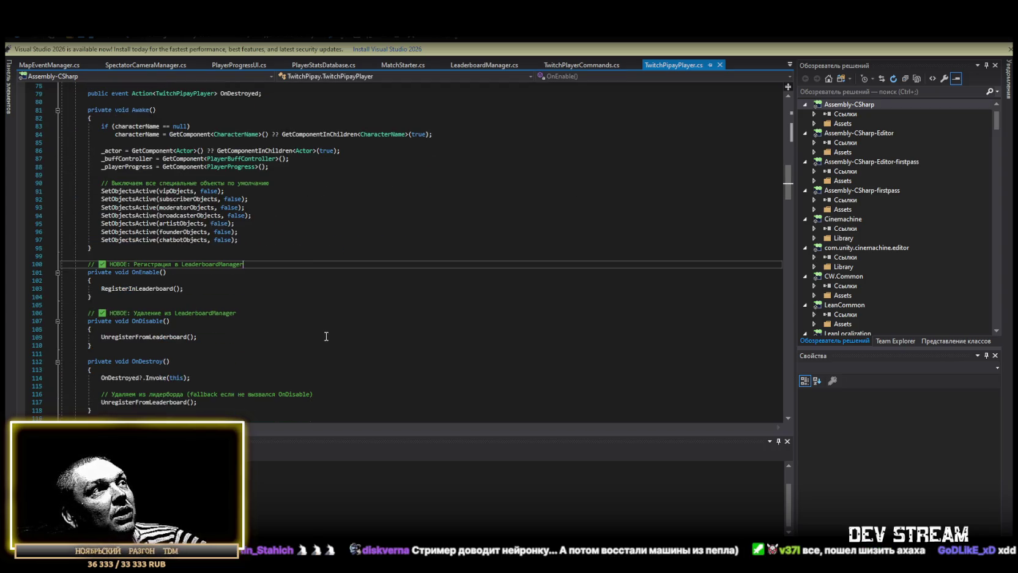
pyautogui.click(299, 313)
pyautogui.scroll(-4, 299, 311)
pyautogui.click(334, 295)
pyautogui.click(297, 331)
pyautogui.scroll(-4, 297, 331)
pyautogui.click(281, 316)
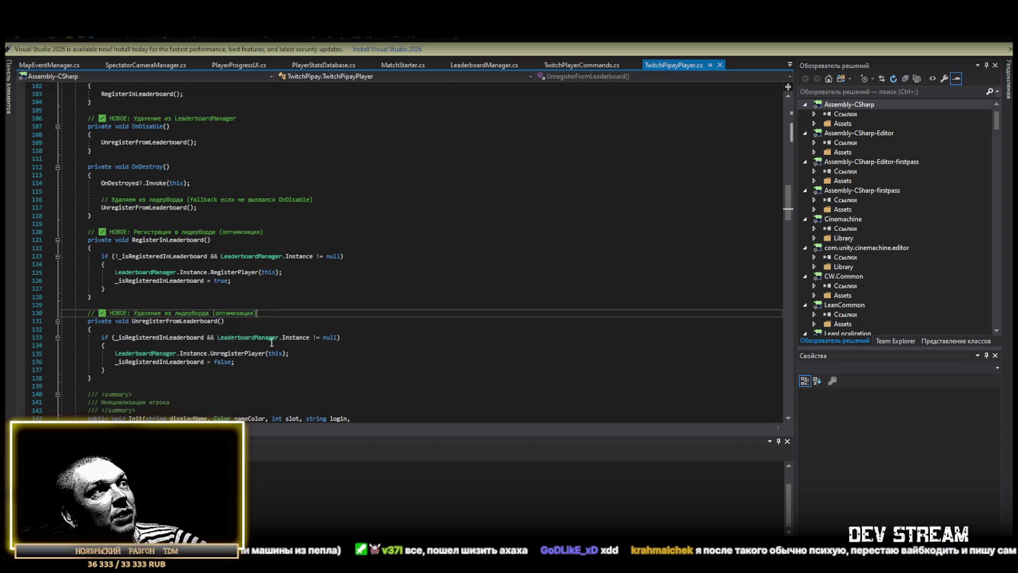
pyautogui.scroll(-20, 281, 317)
pyautogui.scroll(-7, 269, 260)
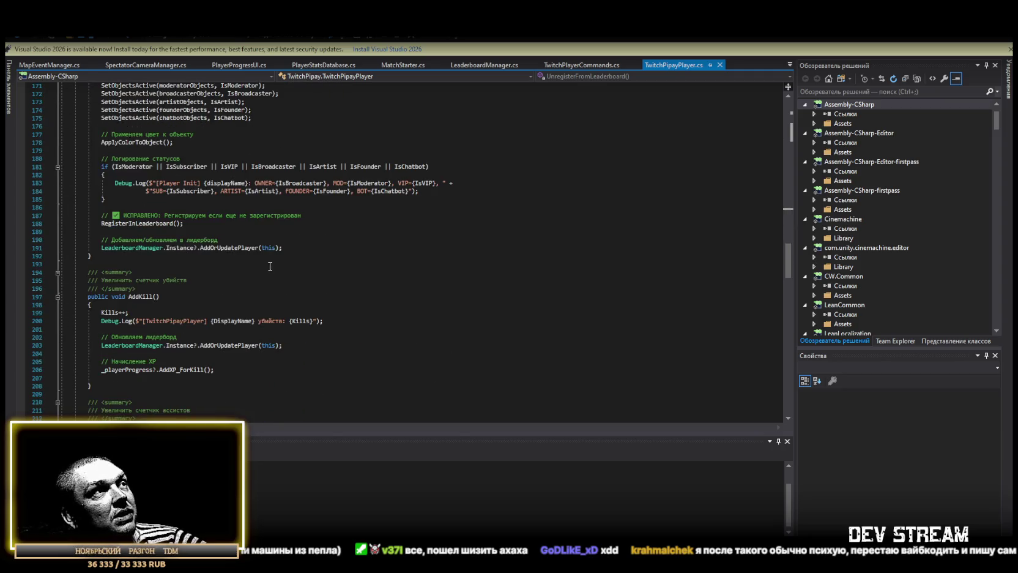
pyautogui.scroll(-4, 342, 242)
pyautogui.scroll(-17, 349, 246)
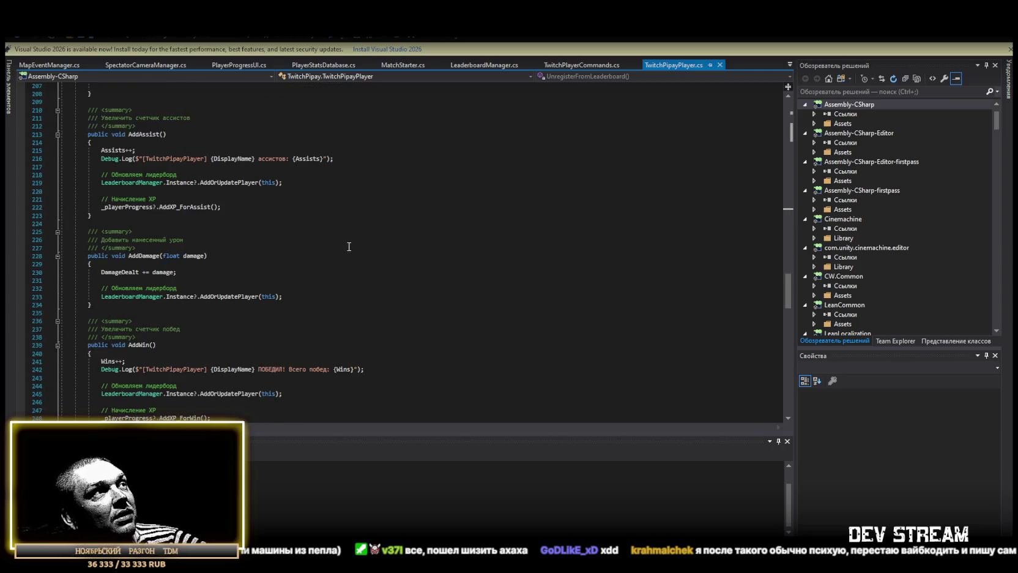
pyautogui.scroll(-16, 350, 246)
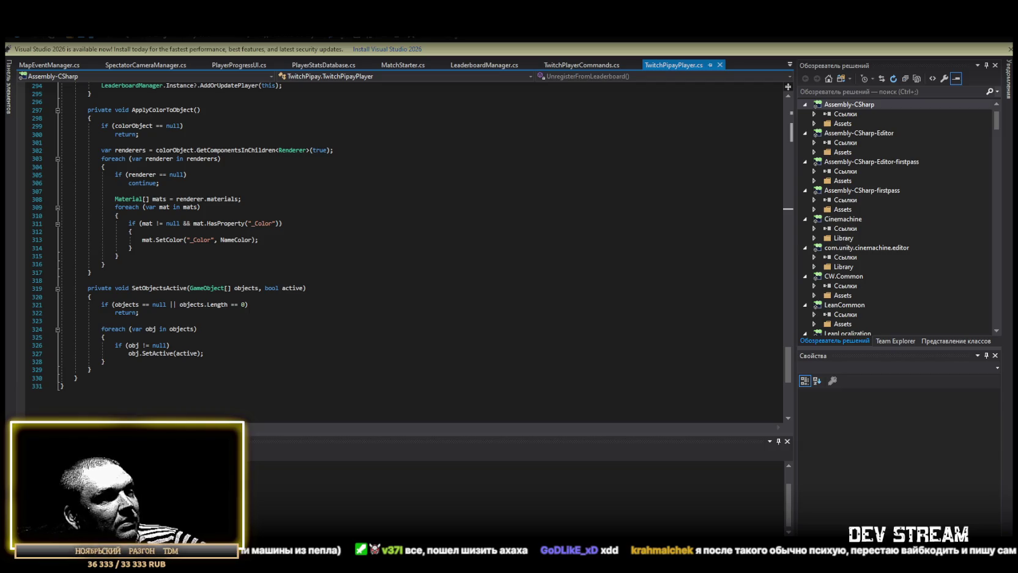
pyautogui.scroll(4, 346, 379)
pyautogui.scroll(-4, 346, 381)
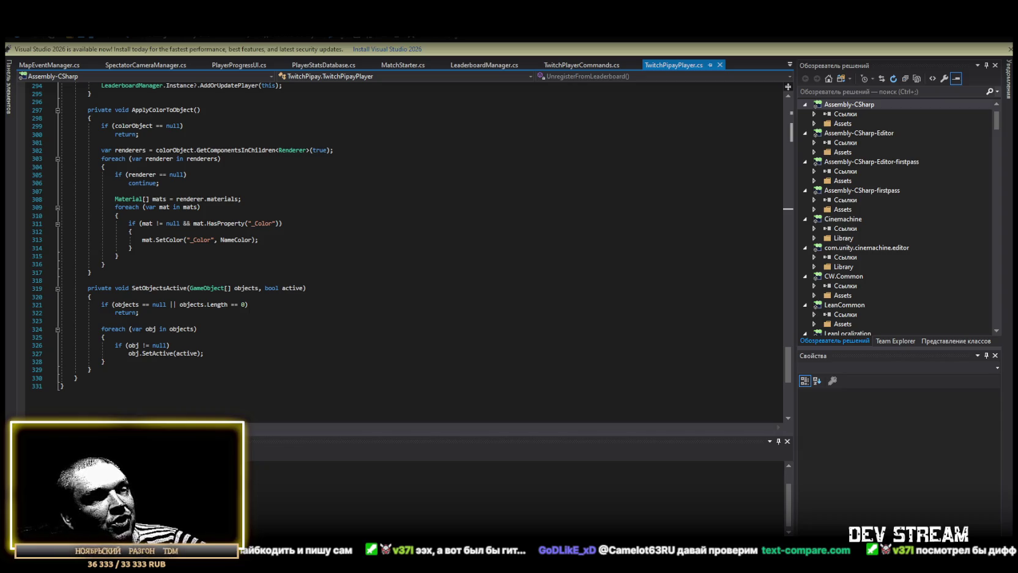
pyautogui.scroll(-2, 127, 403)
# Step: Replace all of TwitchPipayPlayer.cs with the shorter new code and return to Unity to recompile
pyautogui.click(127, 404)
pyautogui.hotkey('ctrl', 'a')
pyautogui.scroll(3, 126, 404)
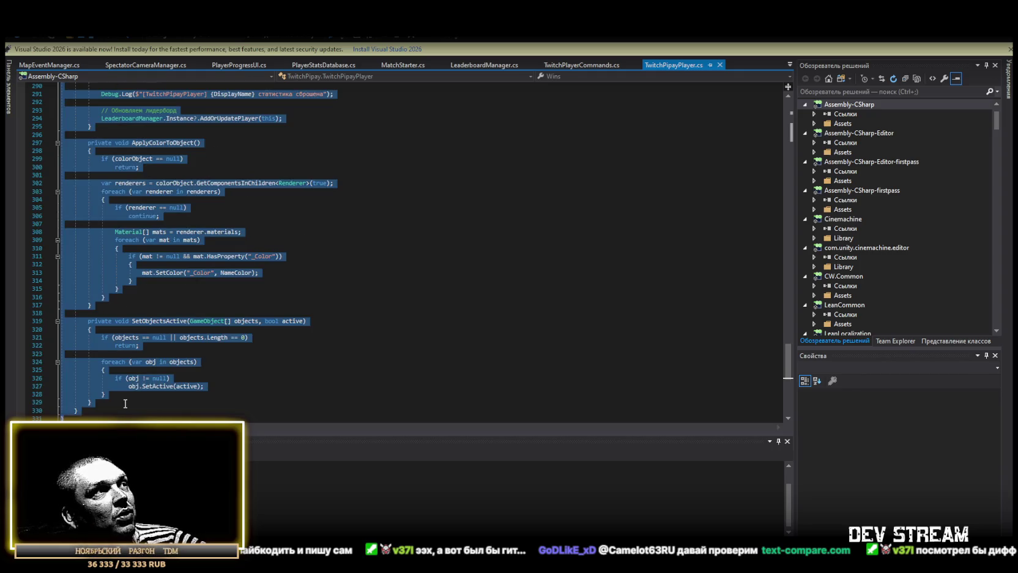
pyautogui.hotkey('ctrl', 'v')
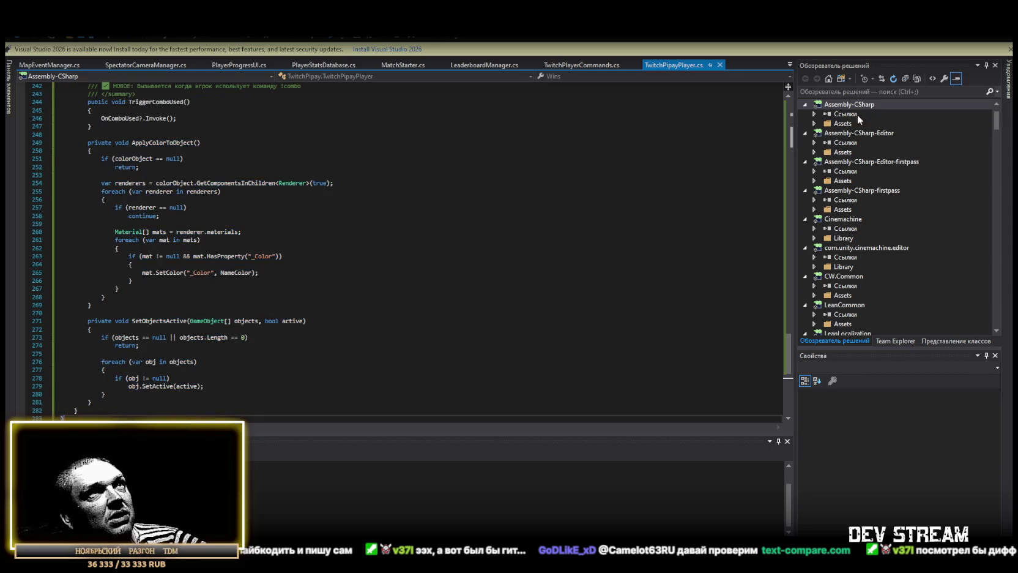
pyautogui.hotkey('alt', 'Tab')
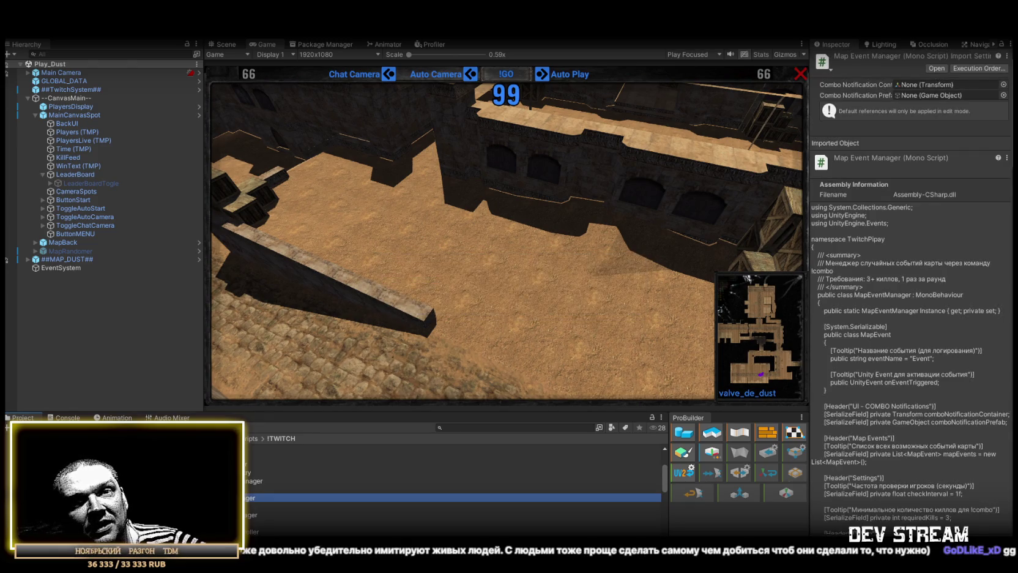
# Step: Confirm the Console shows no compile errors, then select MainCanvasSpot with its children collapsed
pyautogui.click(68, 417)
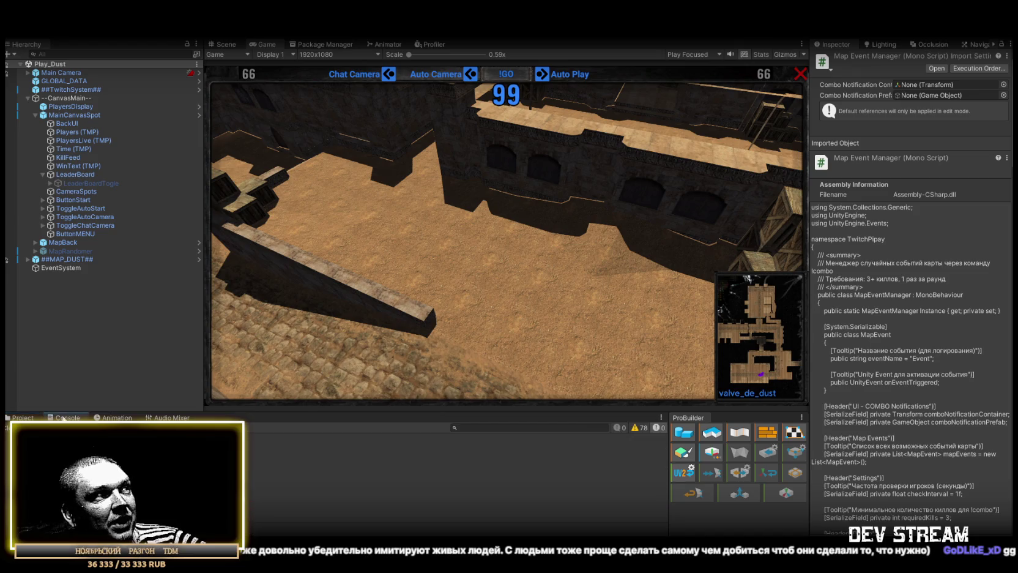
pyautogui.click(9, 417)
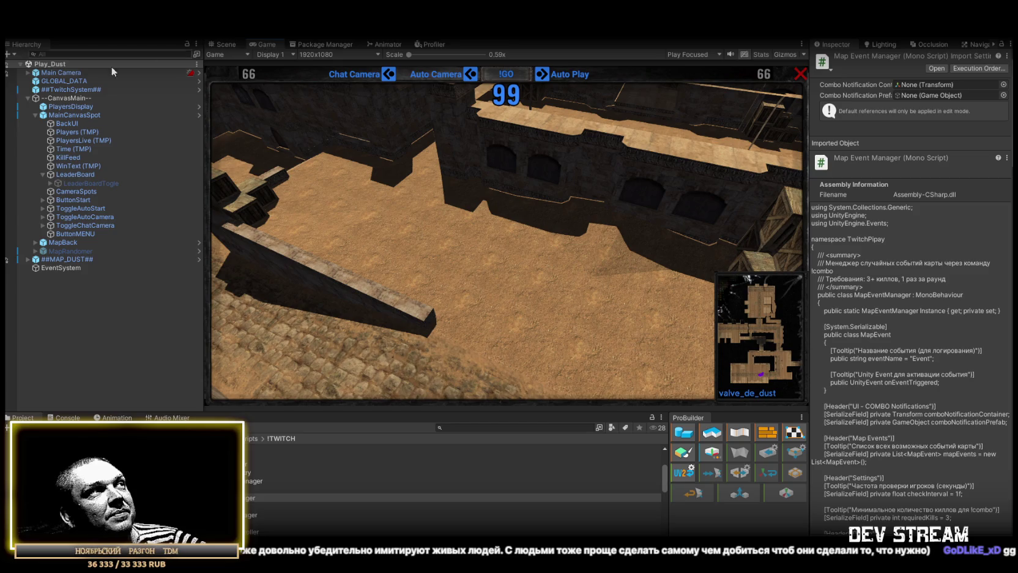
pyautogui.click(35, 115)
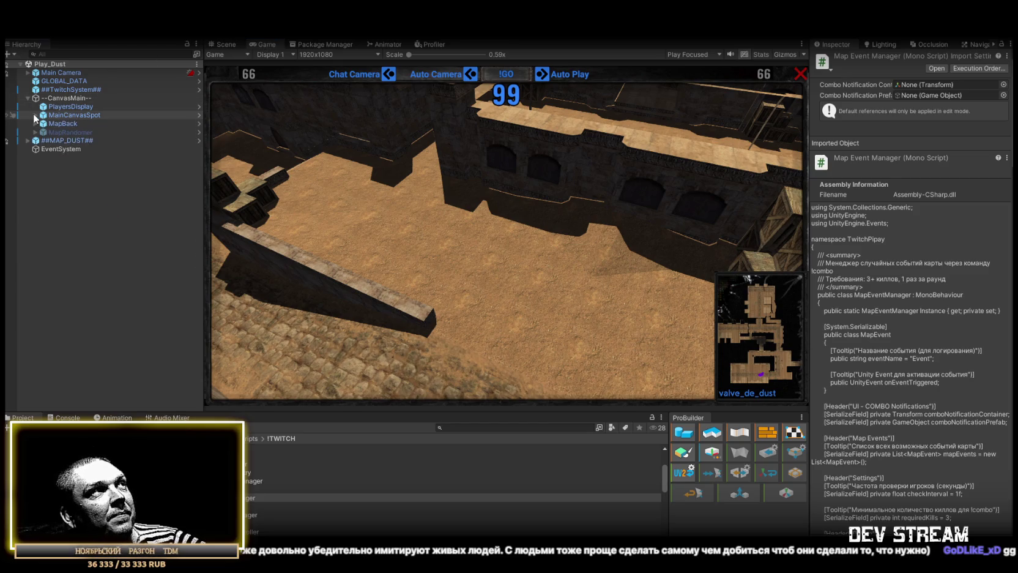
pyautogui.click(68, 115)
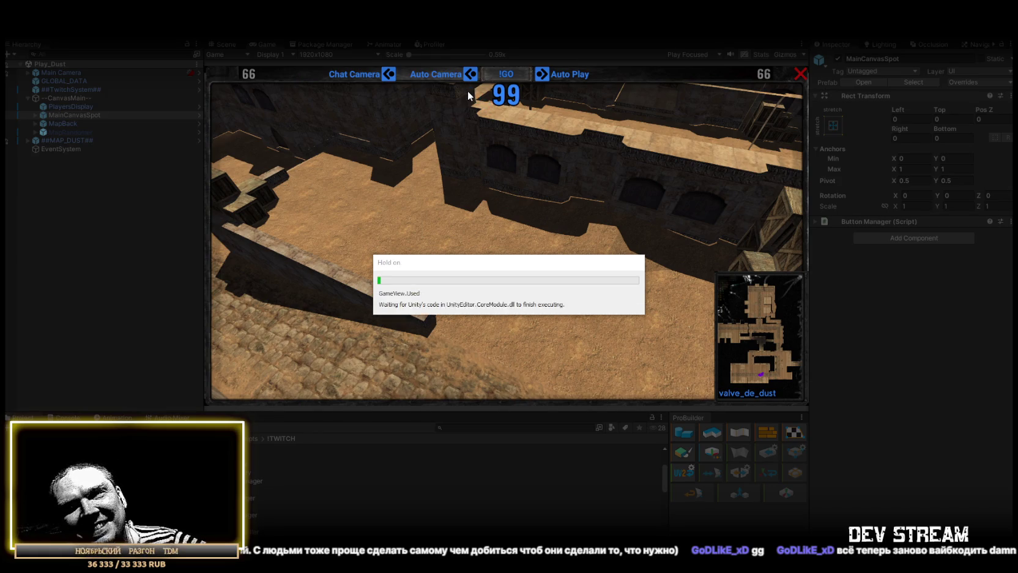
# Step: Maximize the Game view to watch the Play_Dust play-test full size
pyautogui.doubleClick(268, 44)
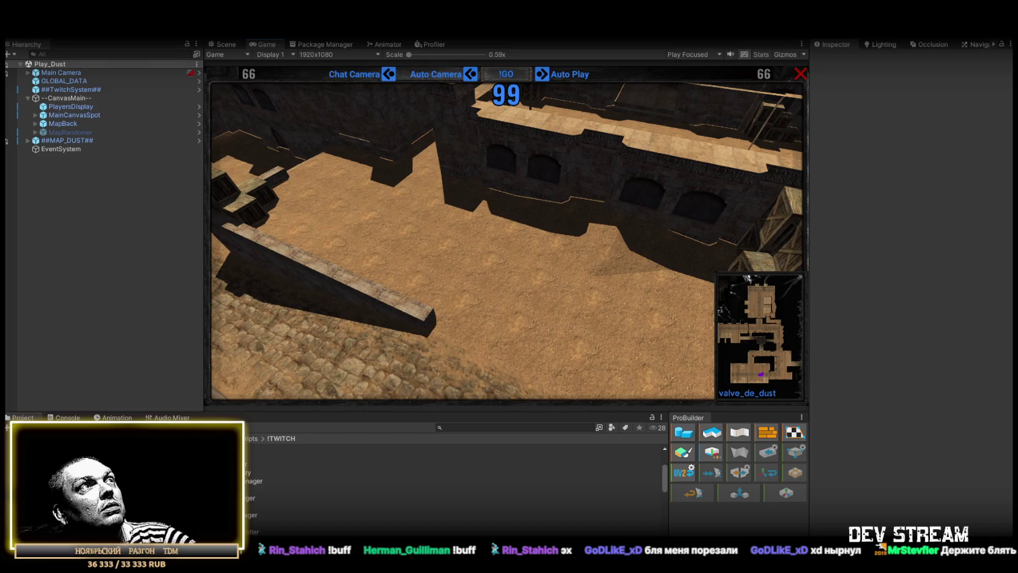
# Step: Enter Play mode to run the Play_0_Menu scene's CAMSHOTERS main menu
pyautogui.hotkey('alt', 'f')
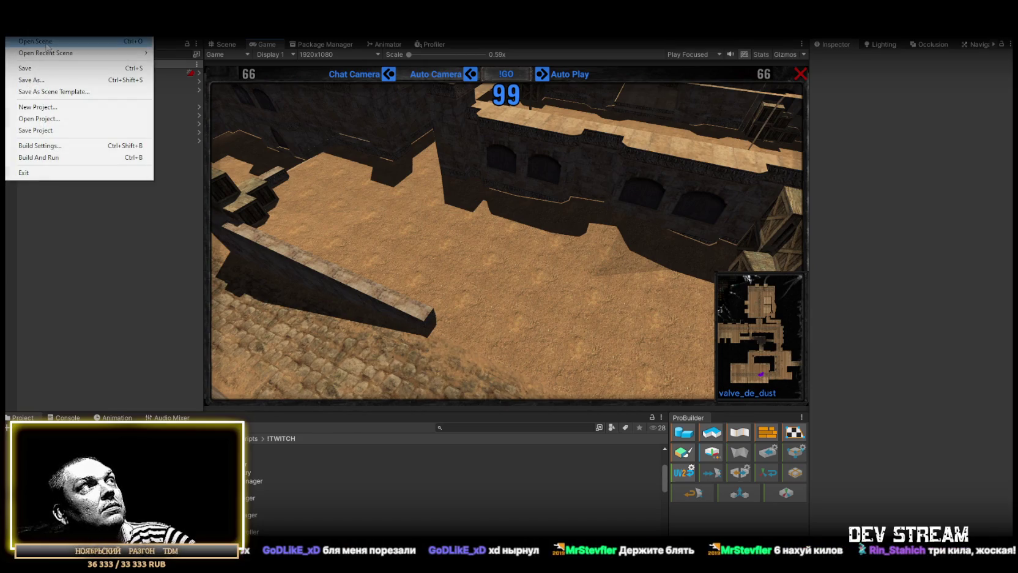
pyautogui.press('Escape')
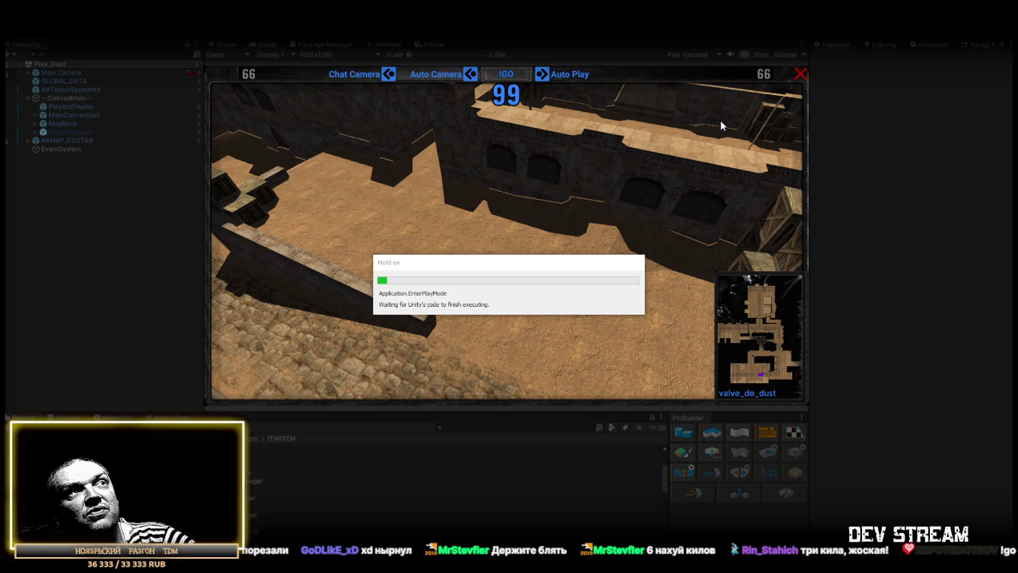
pyautogui.click(800, 74)
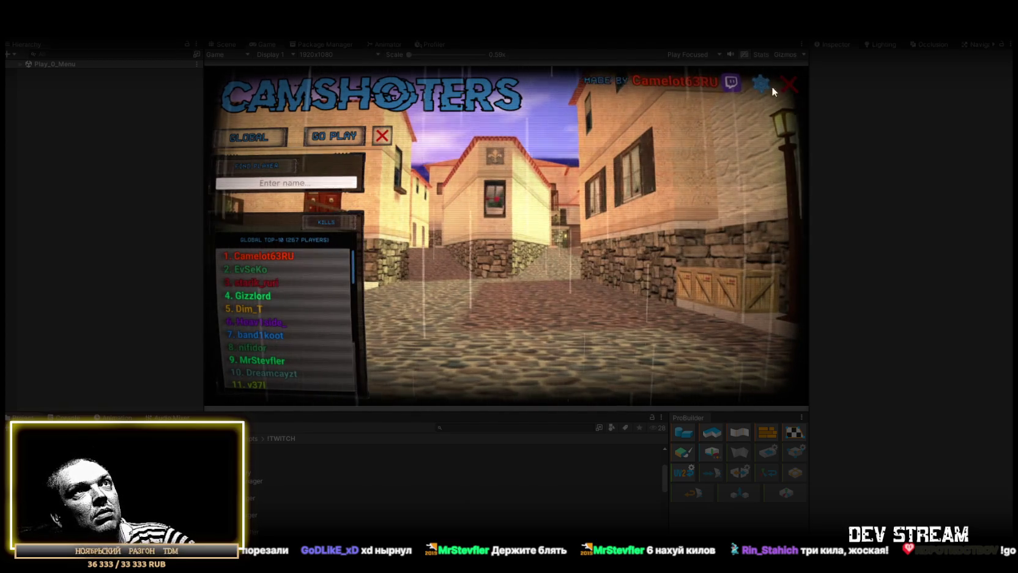
# Step: Maximize the Game view and switch the leaderboard from GLOBAL to TOURNAMENT standings
pyautogui.doubleClick(269, 43)
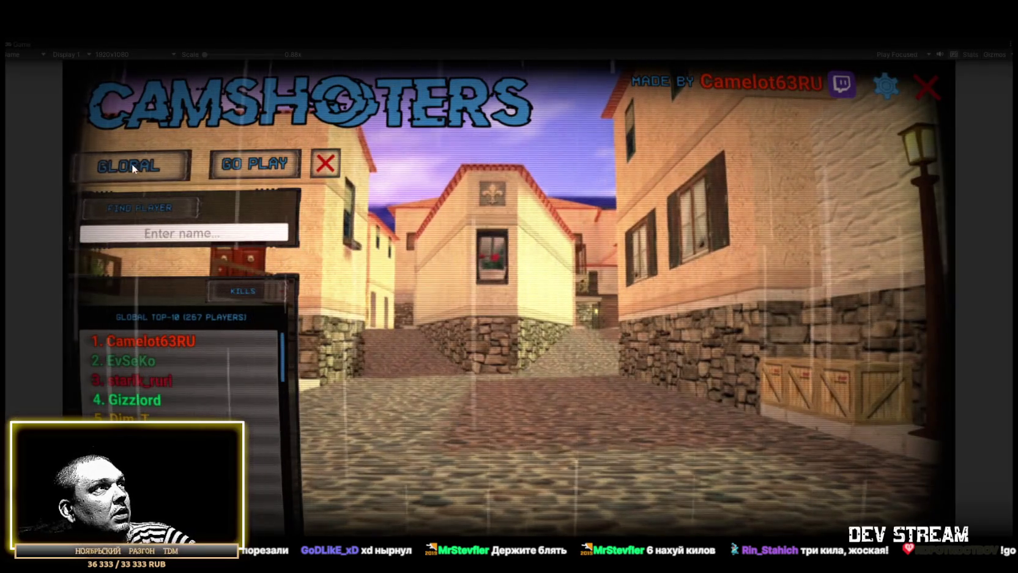
pyautogui.click(132, 164)
pyautogui.scroll(-10, 180, 373)
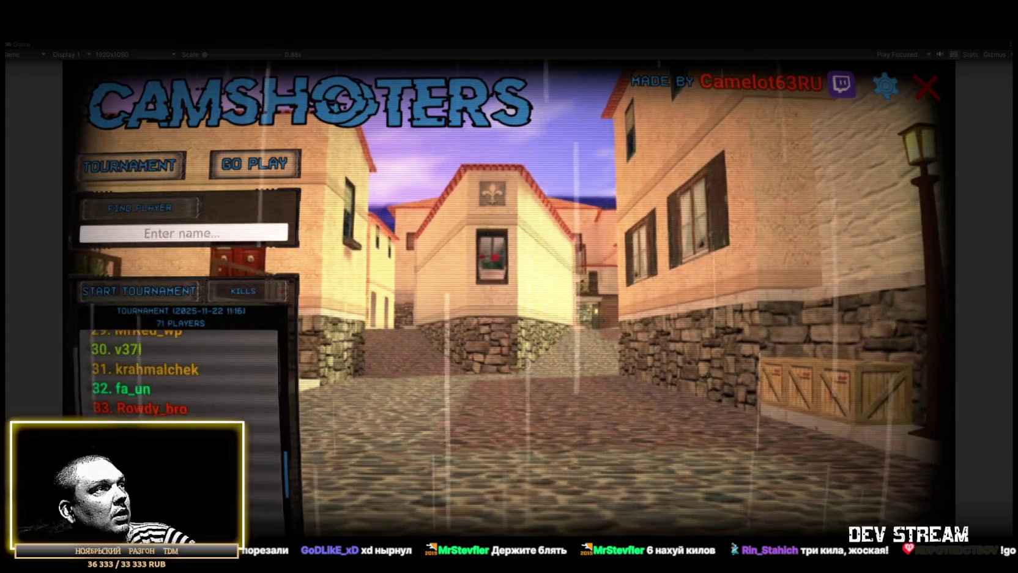
pyautogui.scroll(2, 181, 374)
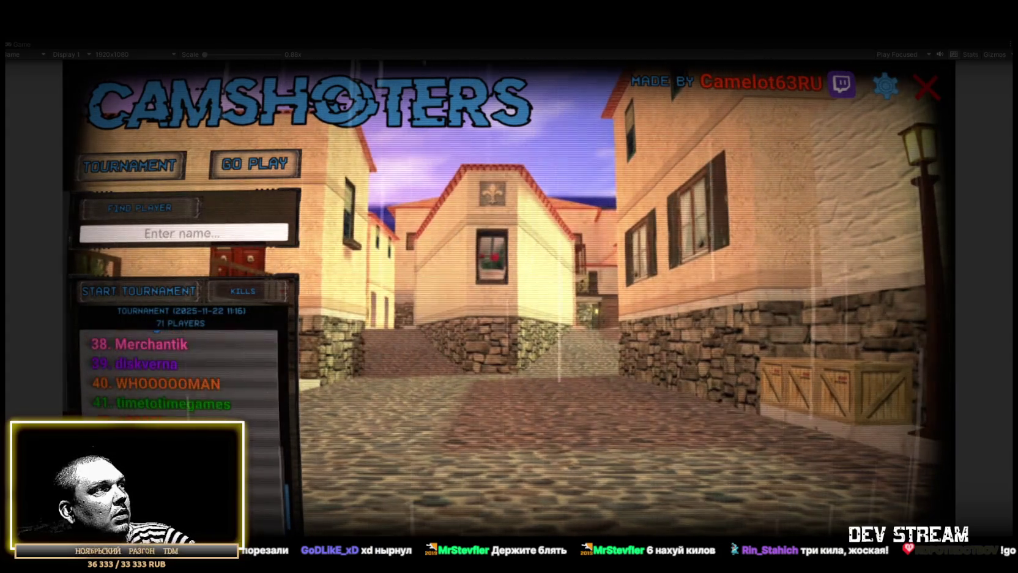
pyautogui.scroll(-2, 181, 373)
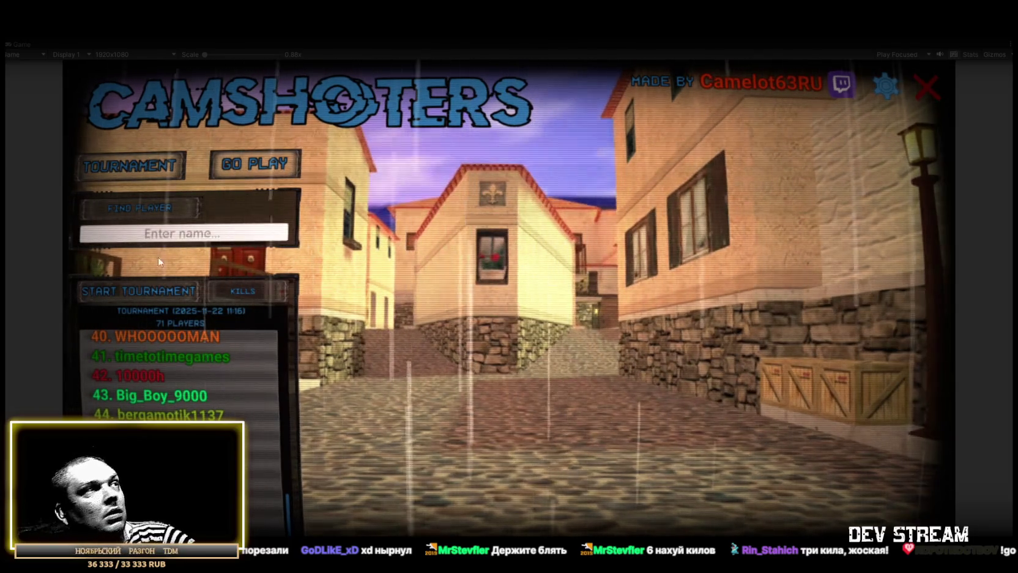
# Step: Paste a player's name into Find Player and look up their stats card
pyautogui.click(251, 237)
pyautogui.hotkey('ctrl', 'v')
pyautogui.press('BackSpace')
pyautogui.press('BackSpace')
pyautogui.press('BackSpace')
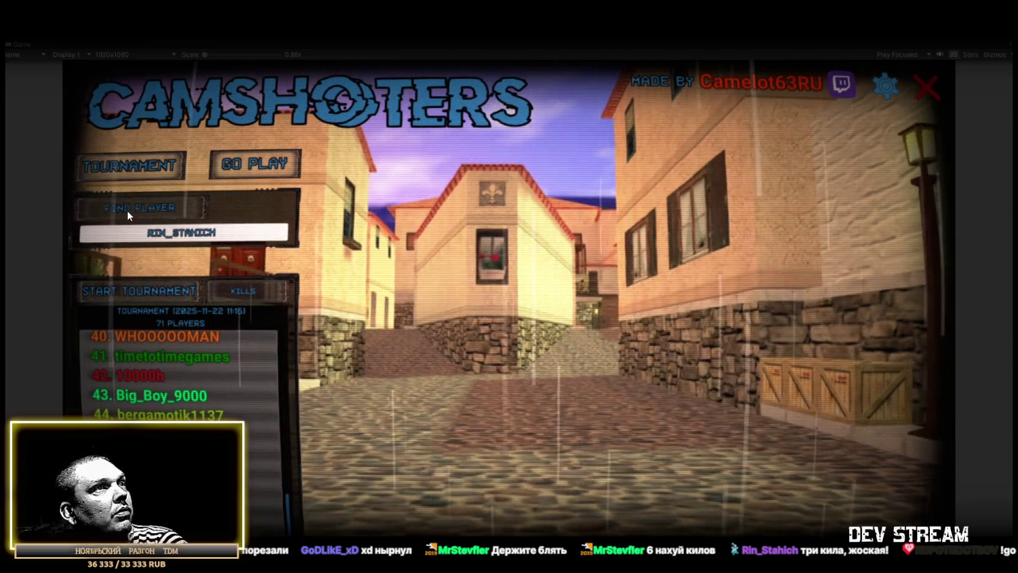
pyautogui.click(127, 211)
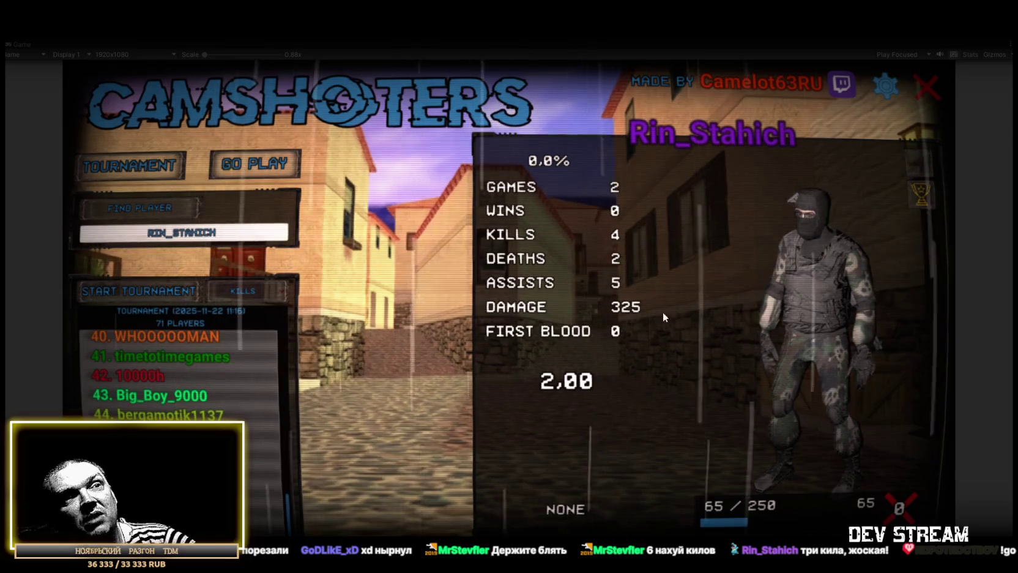
# Step: Show the stats cards of the top five tournament players in turn
pyautogui.scroll(10, 234, 383)
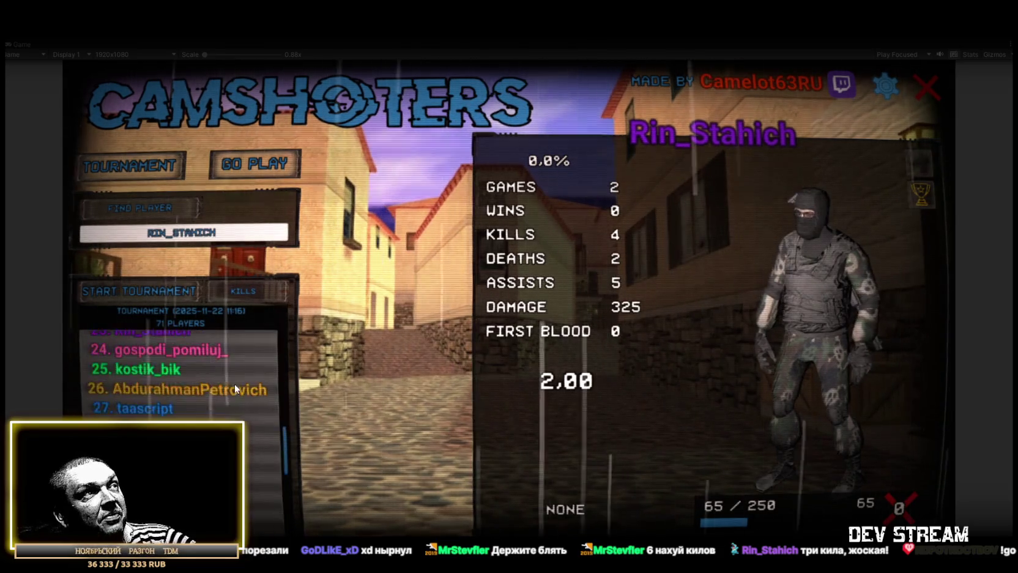
pyautogui.scroll(-2, 249, 372)
pyautogui.scroll(2, 250, 371)
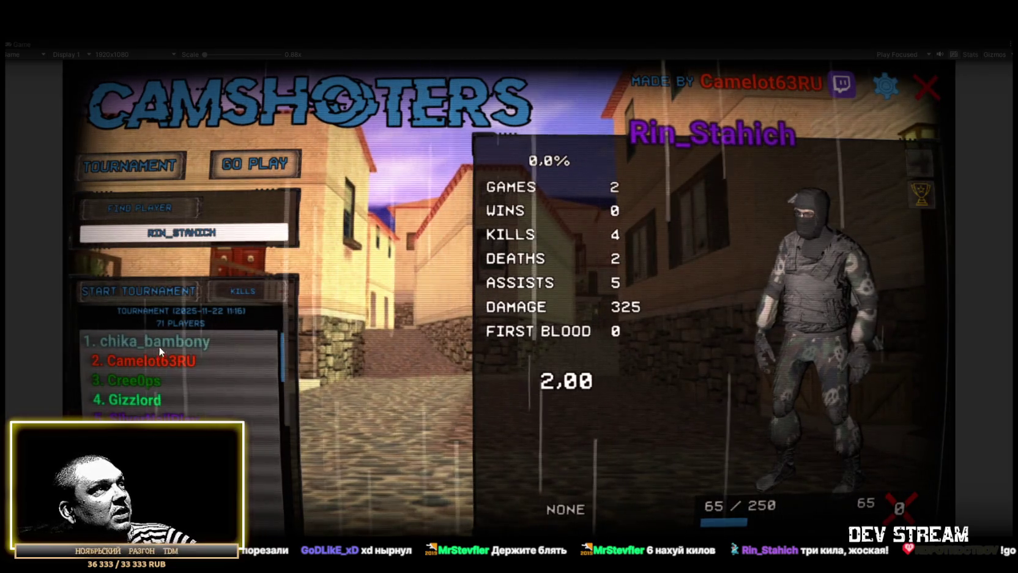
pyautogui.click(165, 344)
pyautogui.click(169, 361)
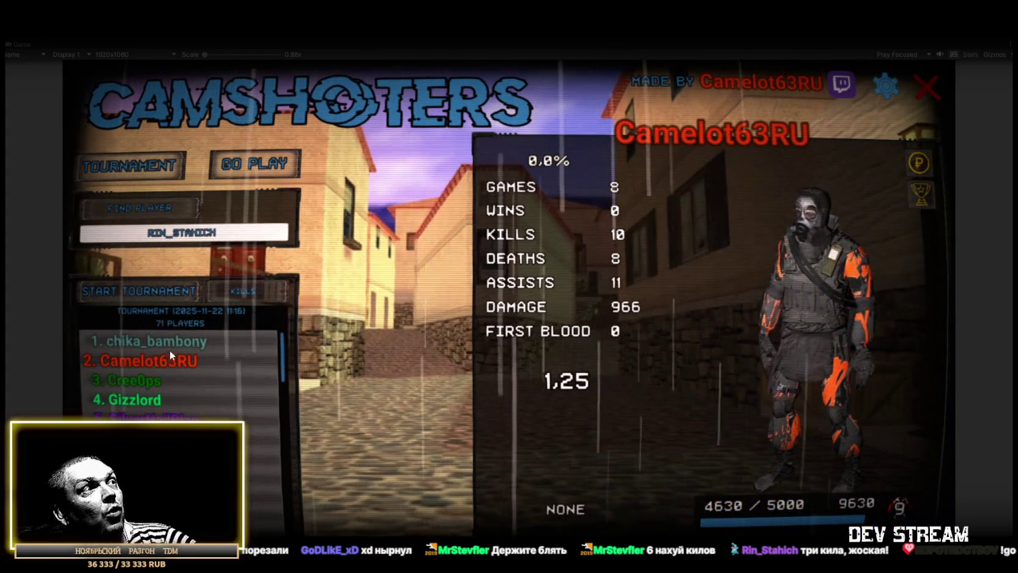
pyautogui.click(169, 346)
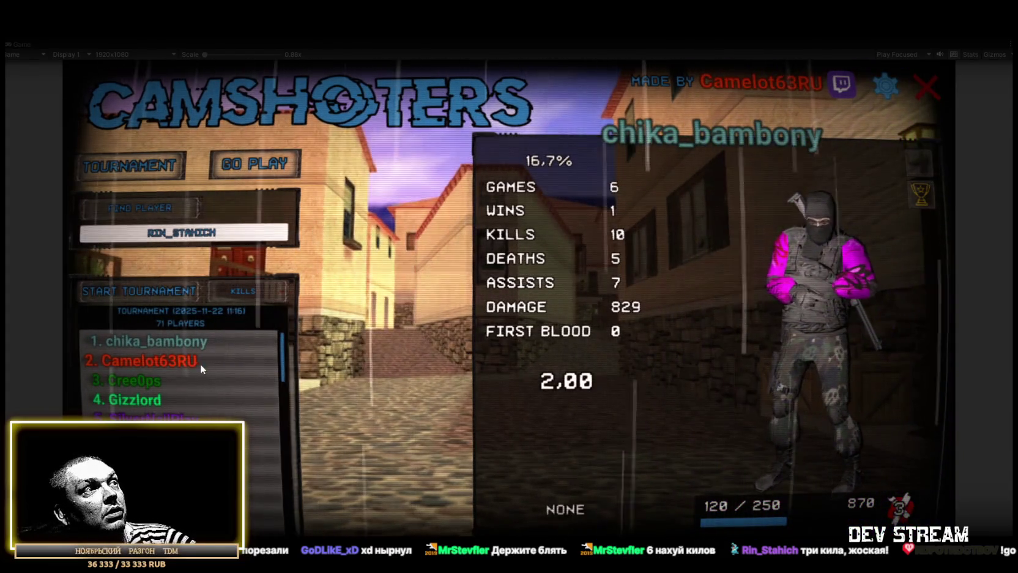
pyautogui.click(167, 362)
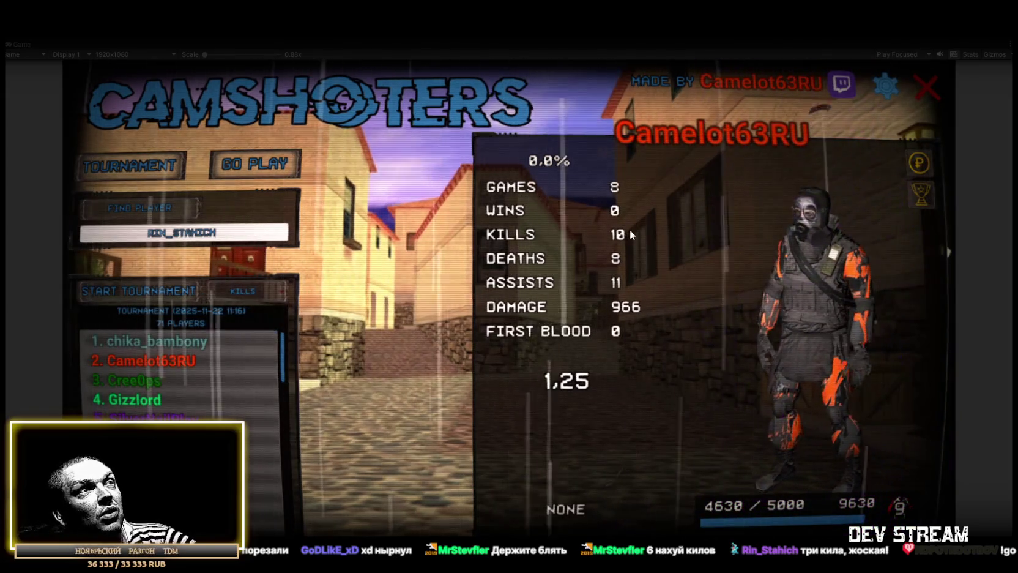
pyautogui.click(141, 389)
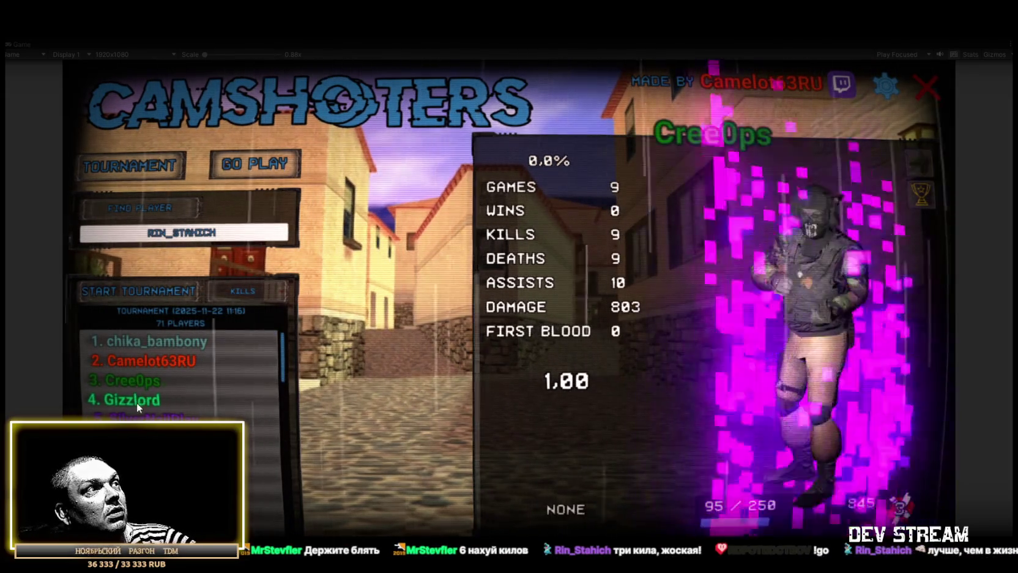
pyautogui.click(138, 401)
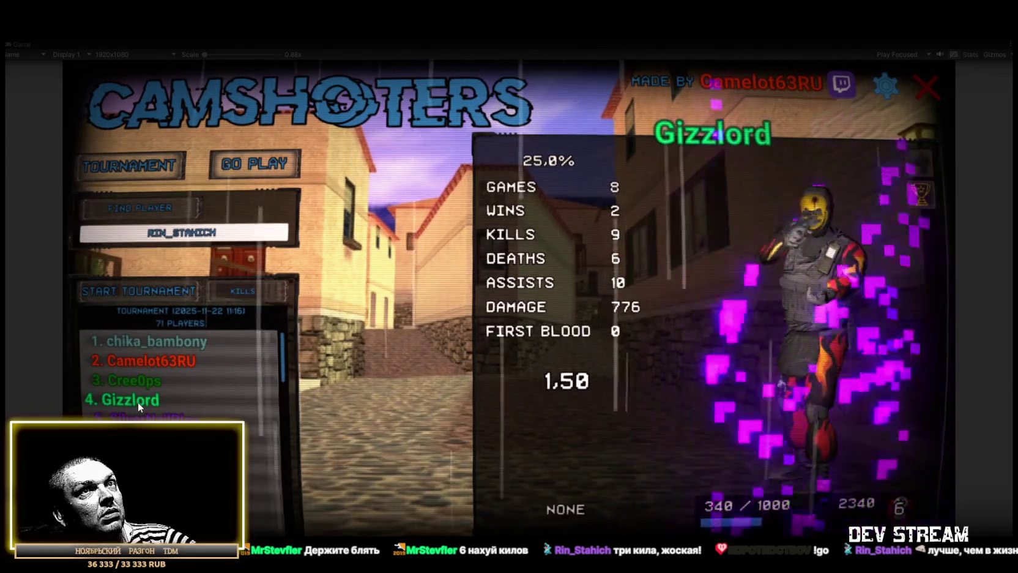
pyautogui.click(142, 416)
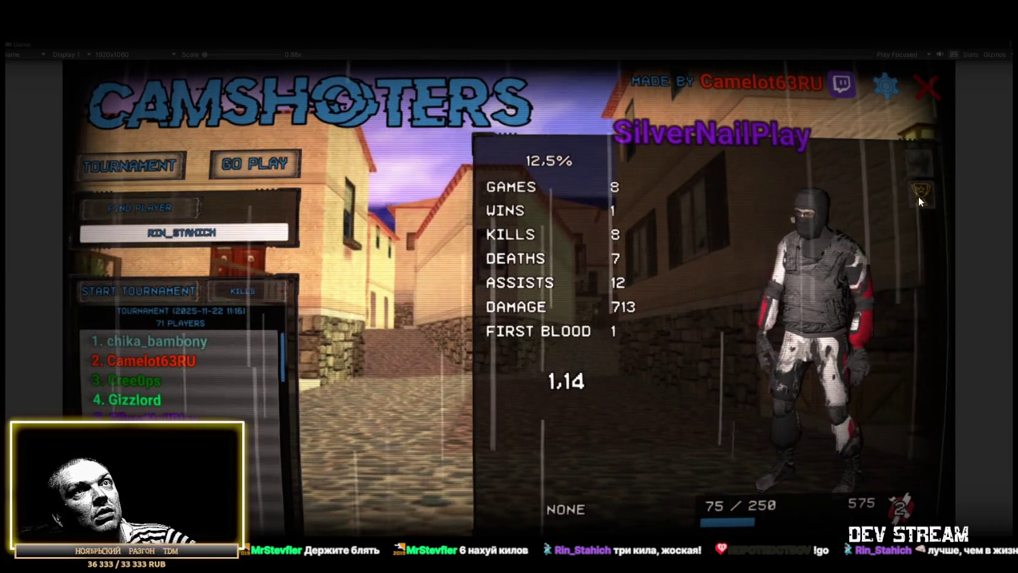
# Step: View a lower-ranked player's card, then the cards of tournament ranks one through eight
pyautogui.scroll(-5, 181, 373)
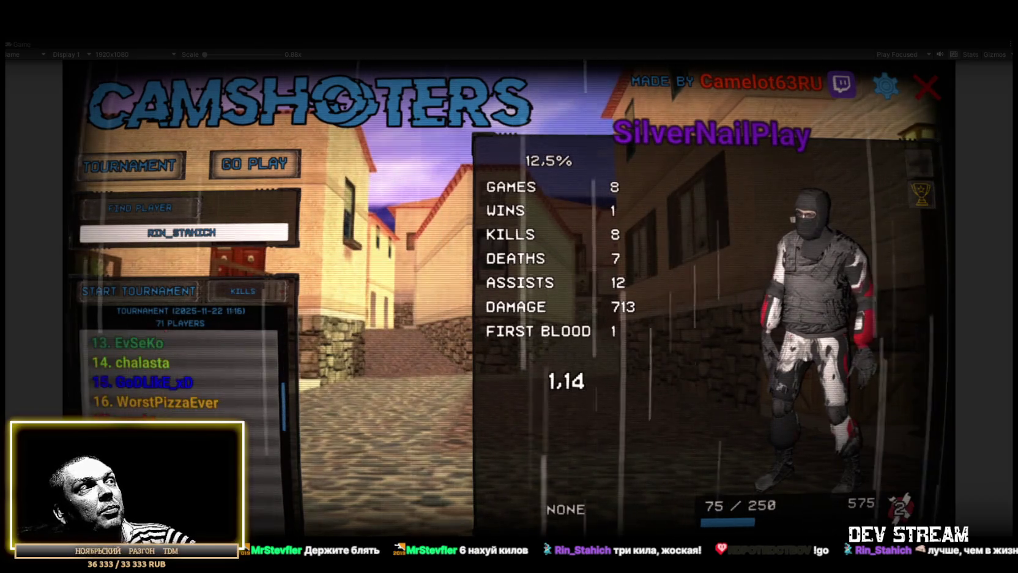
pyautogui.click(153, 379)
pyautogui.scroll(-4, 181, 373)
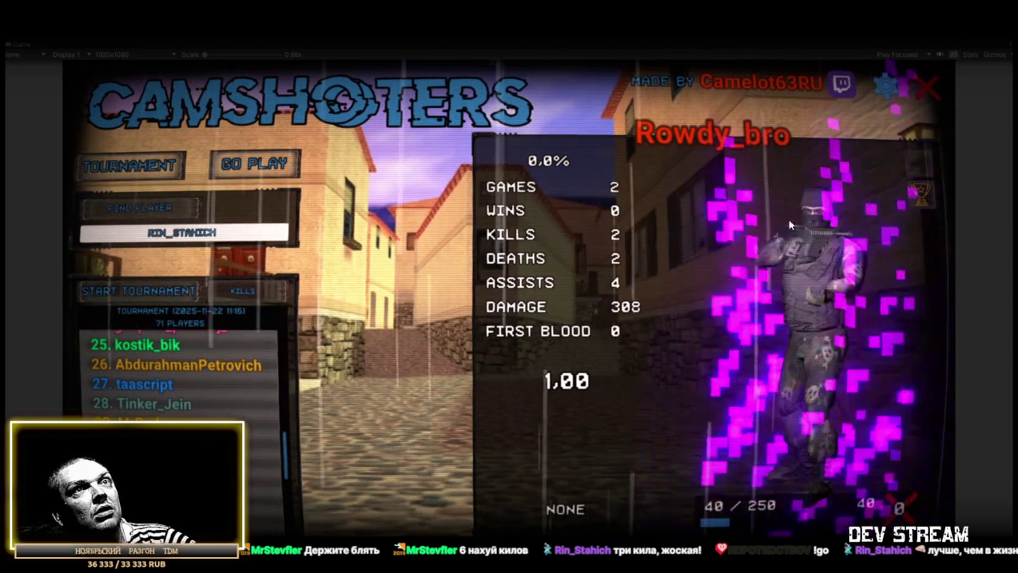
pyautogui.scroll(9, 183, 380)
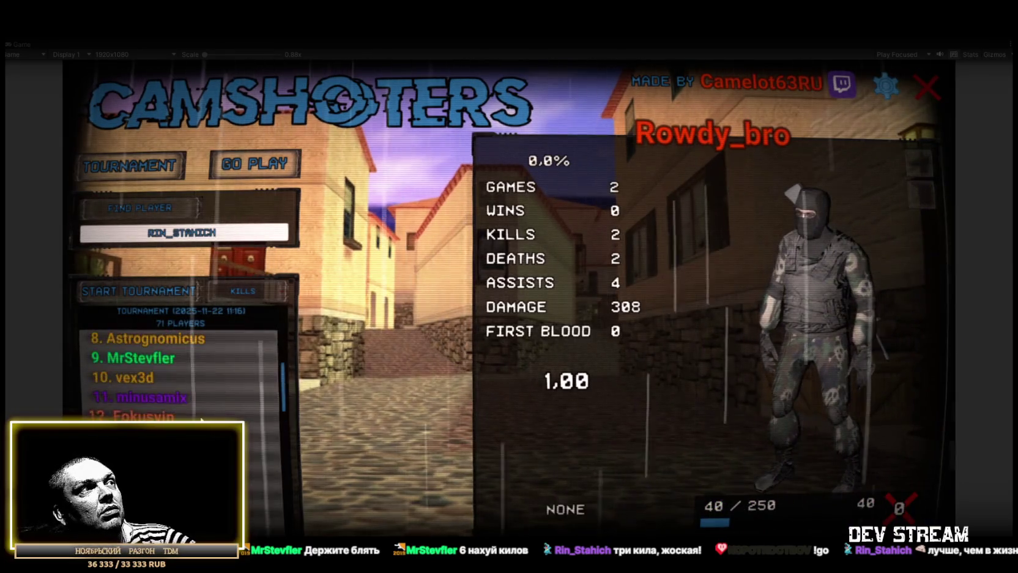
pyautogui.click(173, 340)
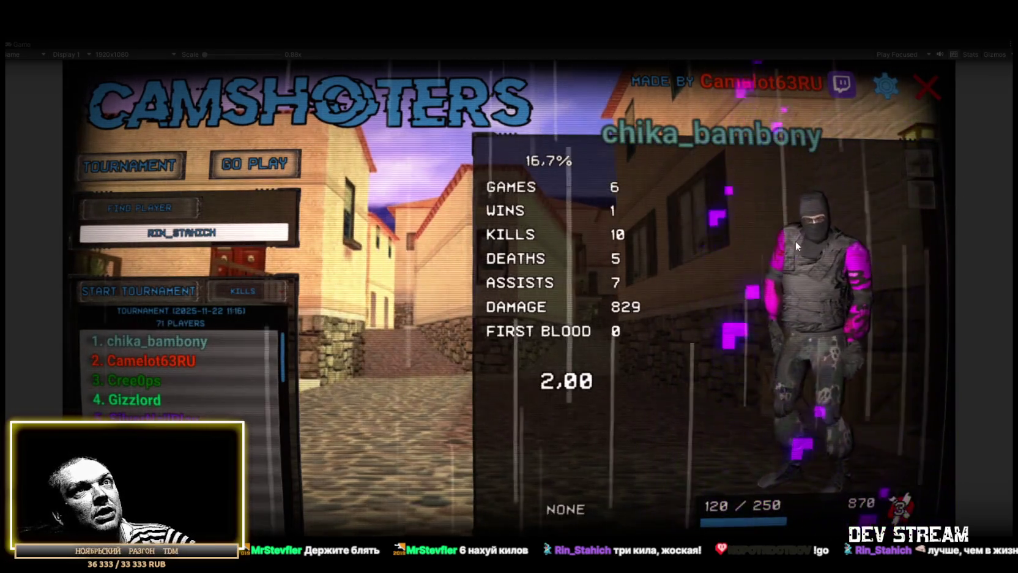
pyautogui.click(162, 358)
pyautogui.click(148, 375)
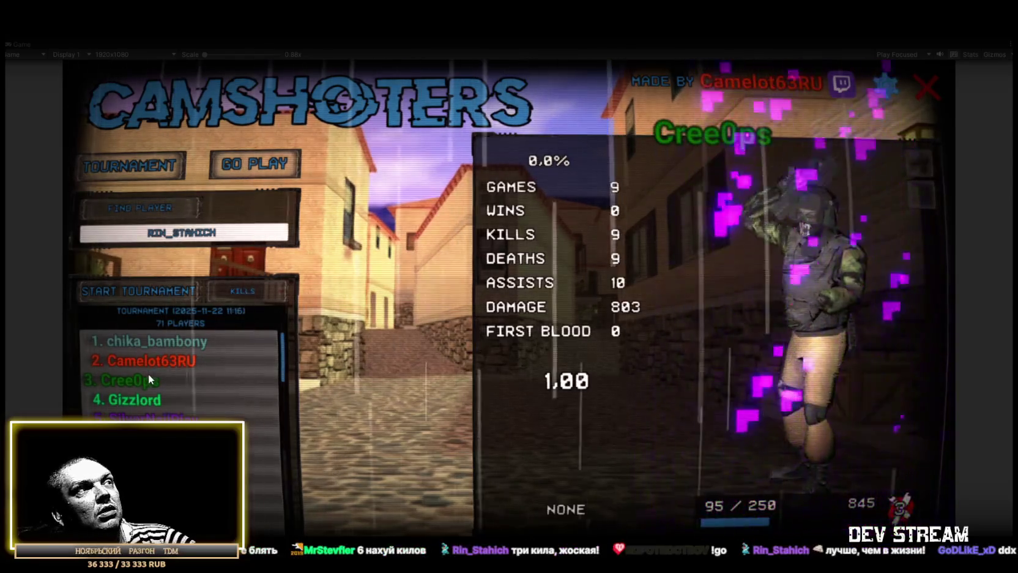
pyautogui.click(145, 399)
pyautogui.click(145, 419)
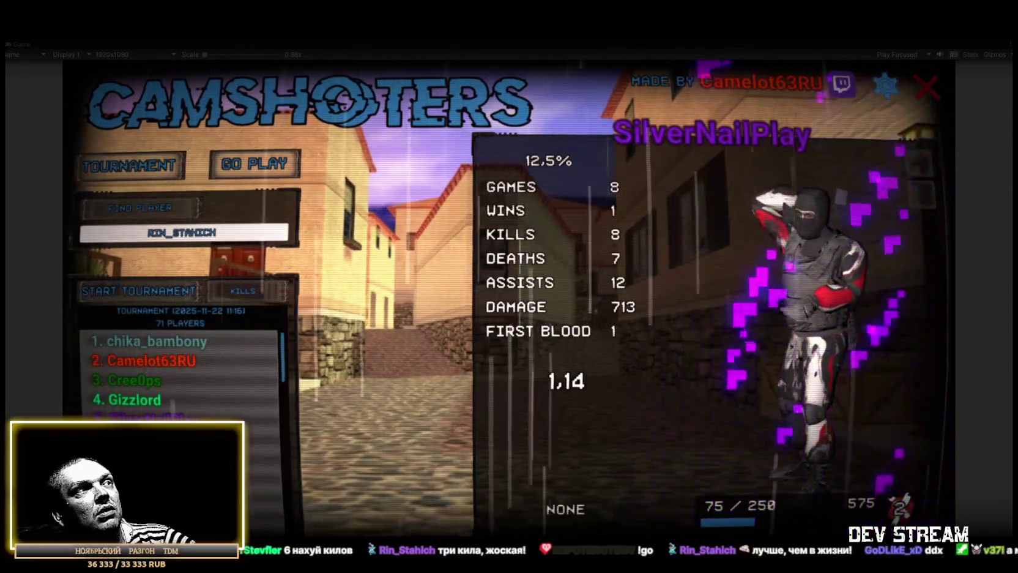
pyautogui.click(145, 438)
pyautogui.click(145, 458)
pyautogui.click(145, 477)
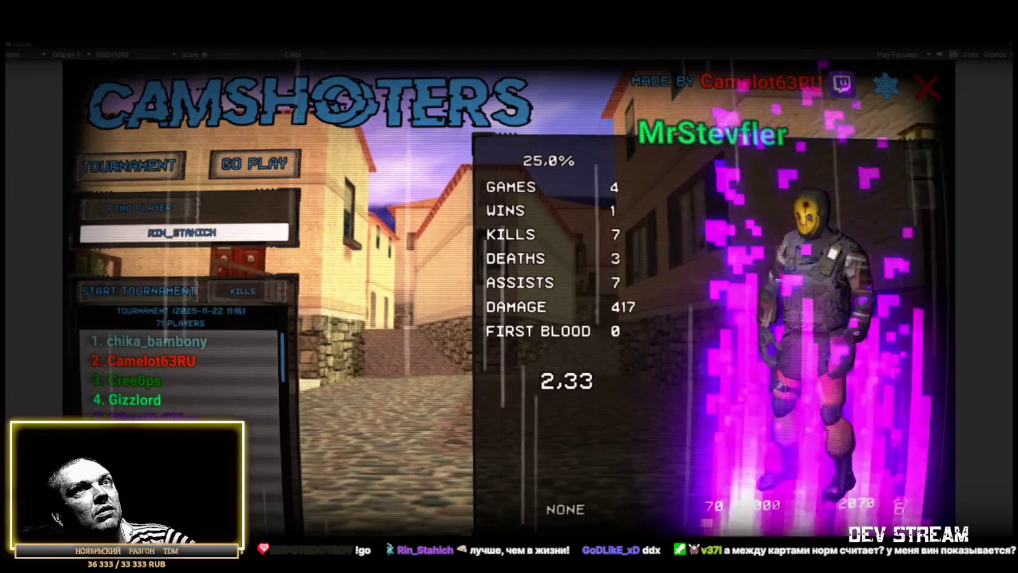
# Step: Check players ranked in the 40s, recheck the top four, then switch to the global list
pyautogui.scroll(-4, 184, 373)
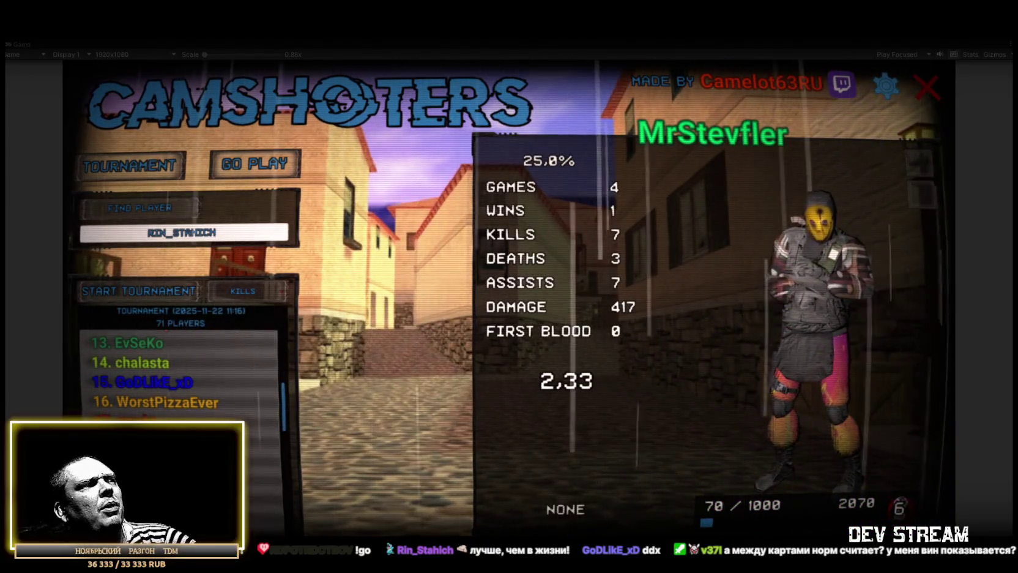
pyautogui.scroll(-5, 184, 373)
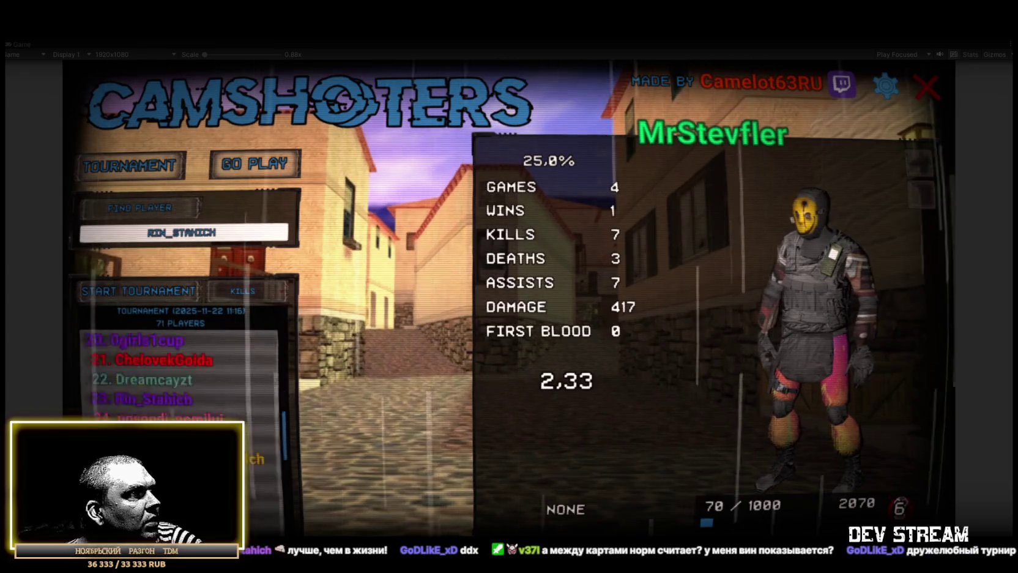
pyautogui.click(145, 438)
pyautogui.click(145, 458)
pyautogui.scroll(-6, 184, 374)
pyautogui.click(159, 415)
pyautogui.scroll(1, 184, 373)
pyautogui.scroll(15, 184, 373)
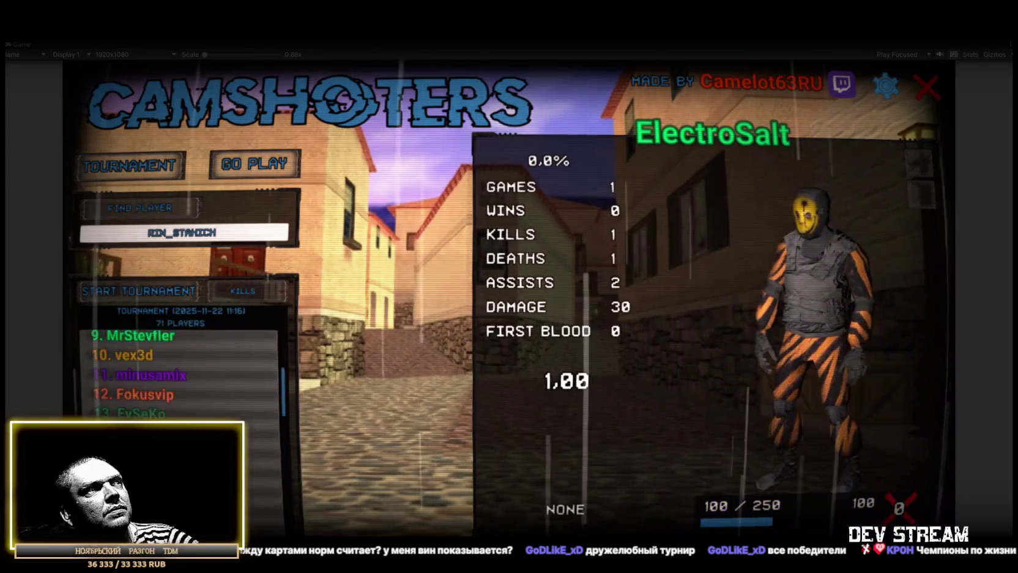
pyautogui.click(151, 360)
pyautogui.click(162, 343)
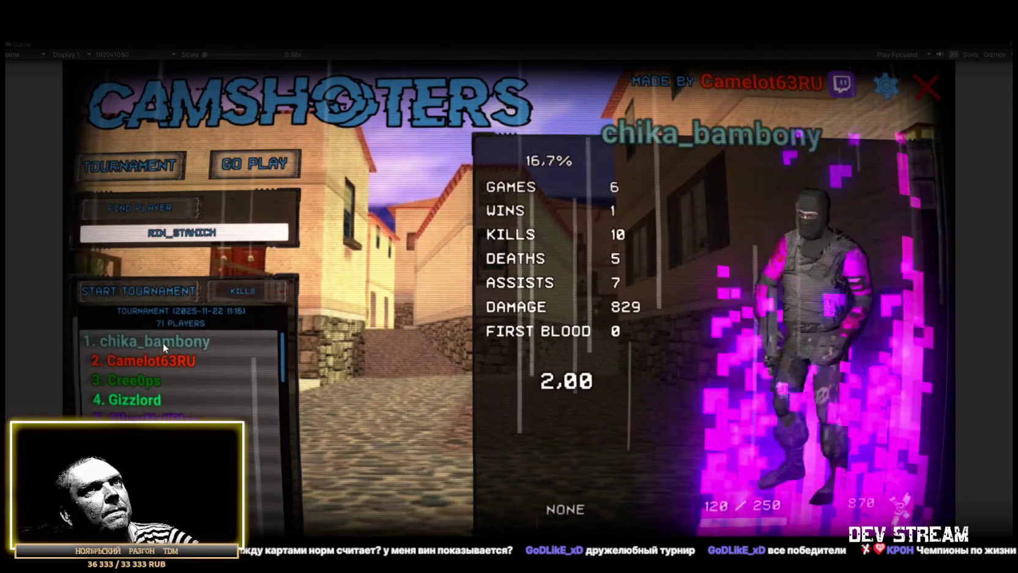
pyautogui.click(162, 362)
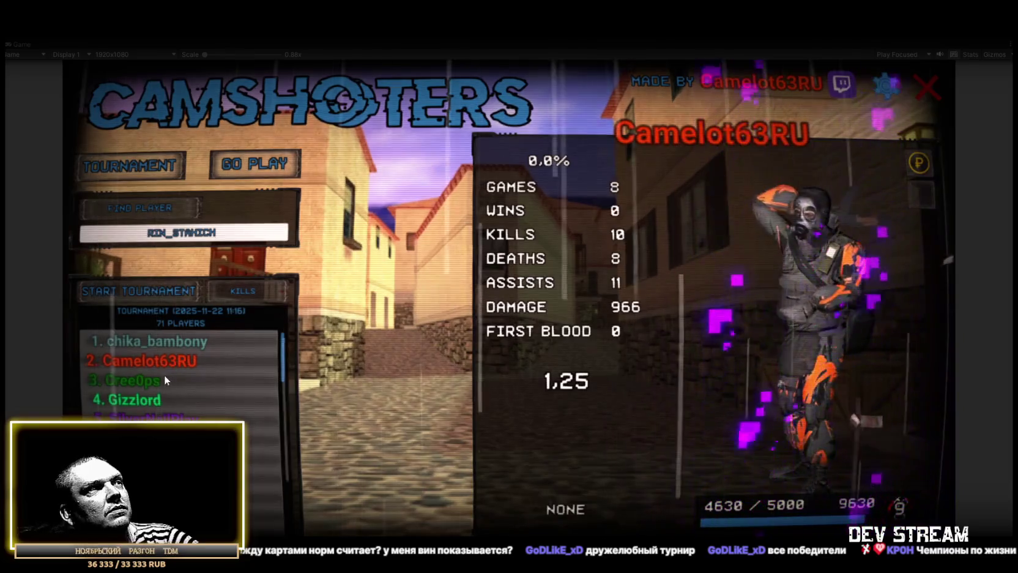
pyautogui.click(135, 381)
pyautogui.click(132, 400)
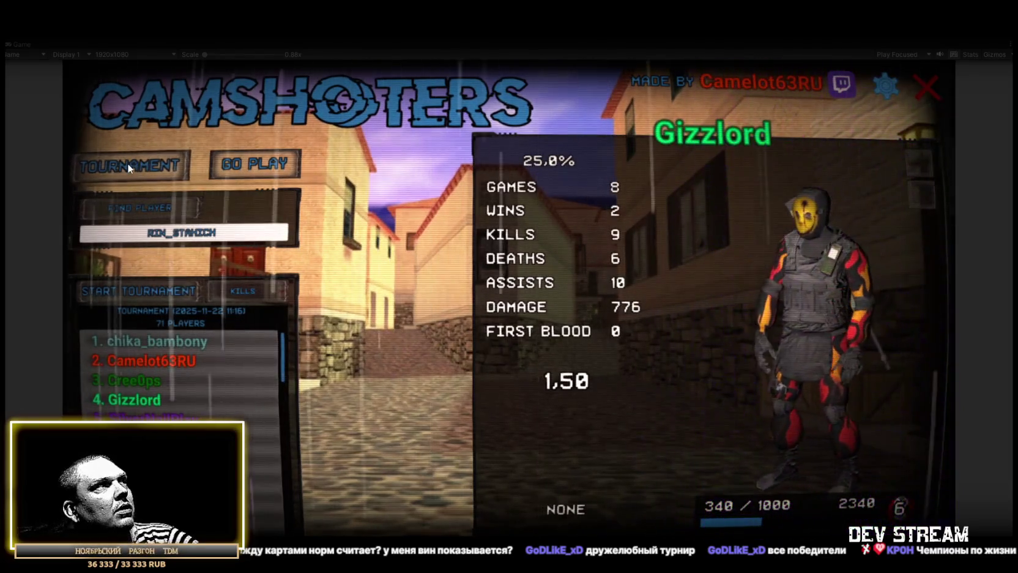
pyautogui.click(126, 164)
# Step: Search a global player, cycle the character's outfit, view the third-ranked card, then stop Play mode
pyautogui.scroll(-5, 194, 419)
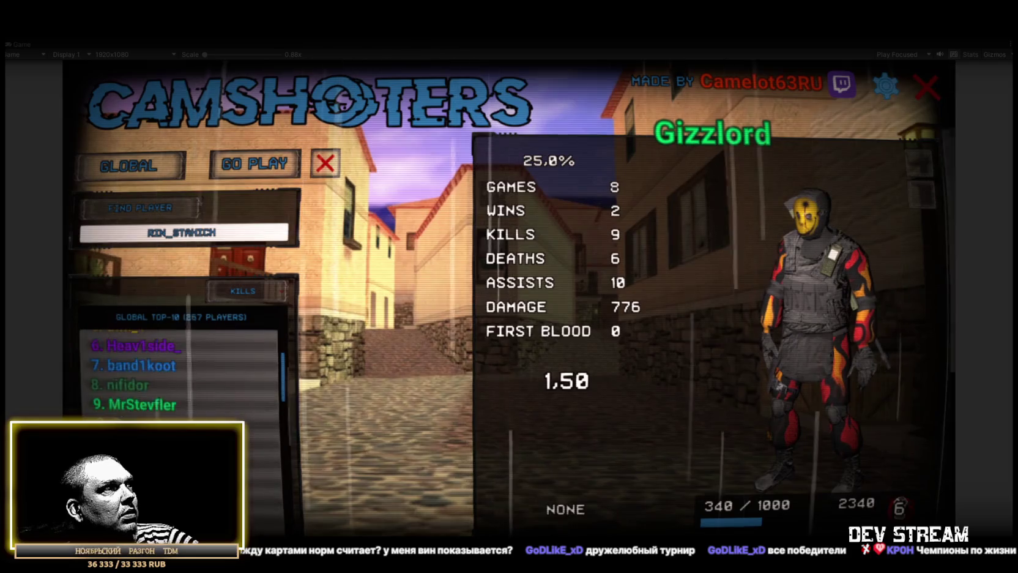
pyautogui.scroll(5, 195, 419)
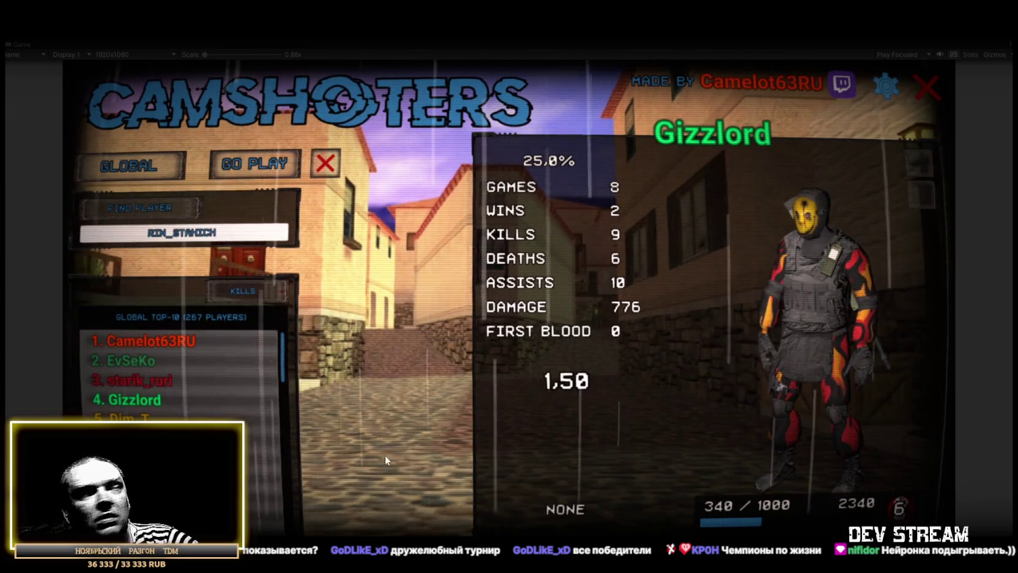
pyautogui.click(237, 233)
pyautogui.write('FOKUSVIP')
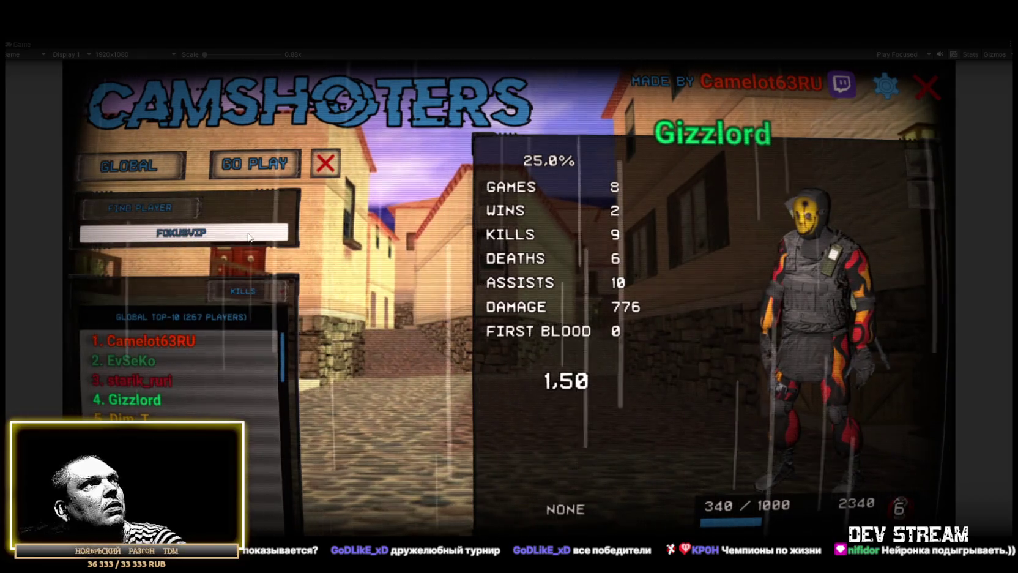
pyautogui.click(132, 207)
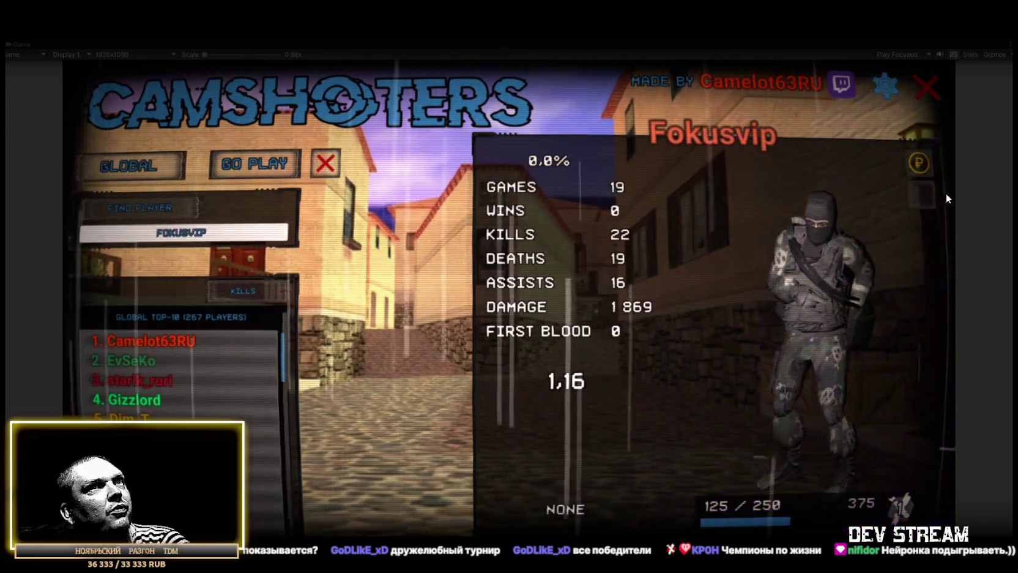
pyautogui.click(821, 293)
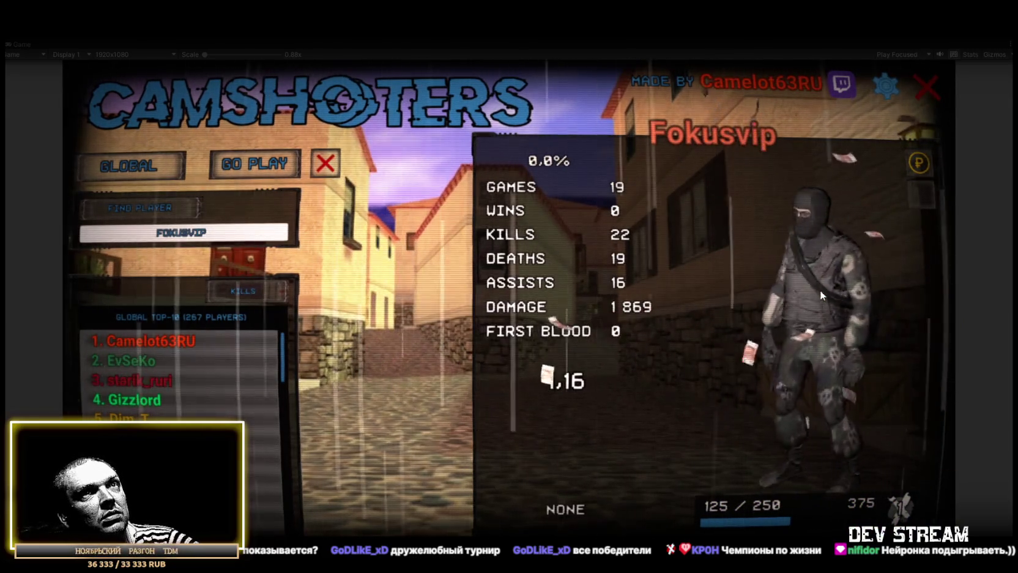
pyautogui.click(143, 381)
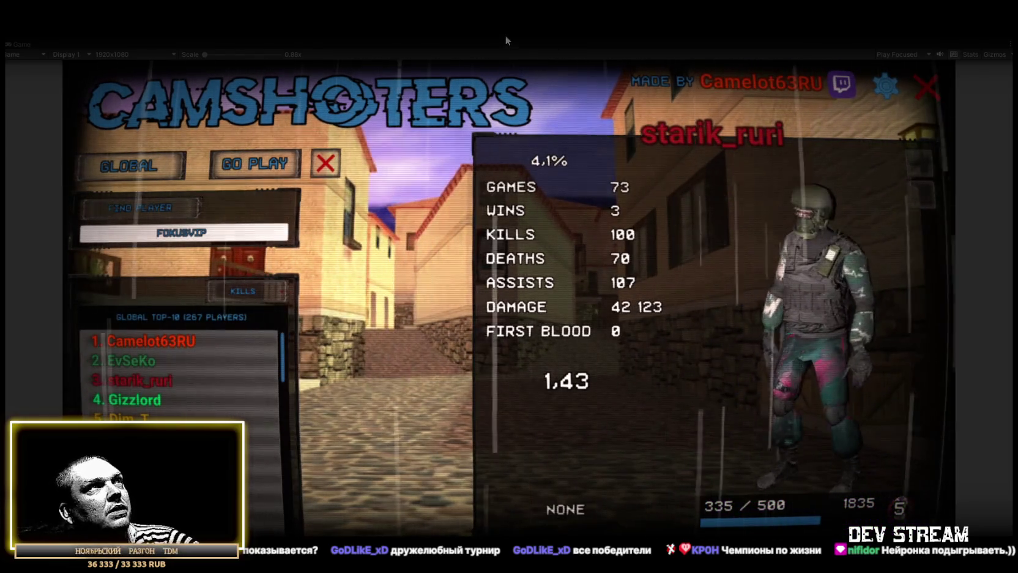
pyautogui.click(505, 35)
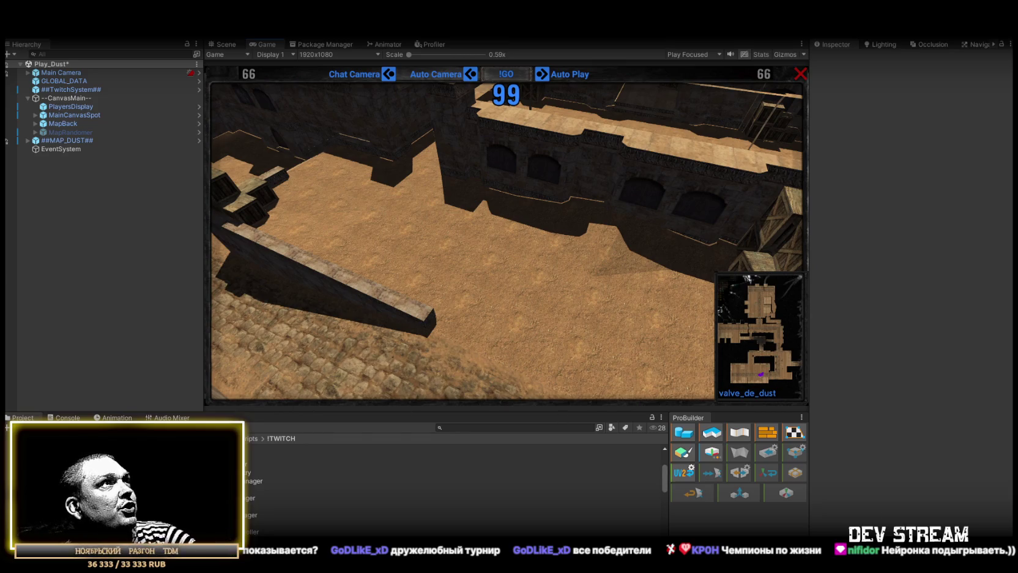
# Step: Open the Play_0_Menu scene via File > Open Scene
pyautogui.hotkey('alt', 'f')
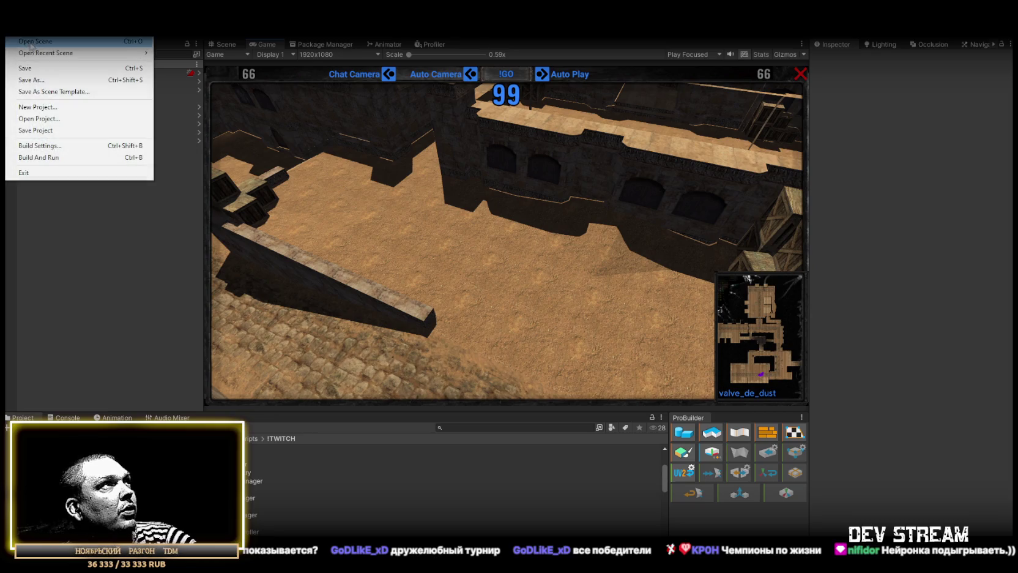
pyautogui.click(500, 227)
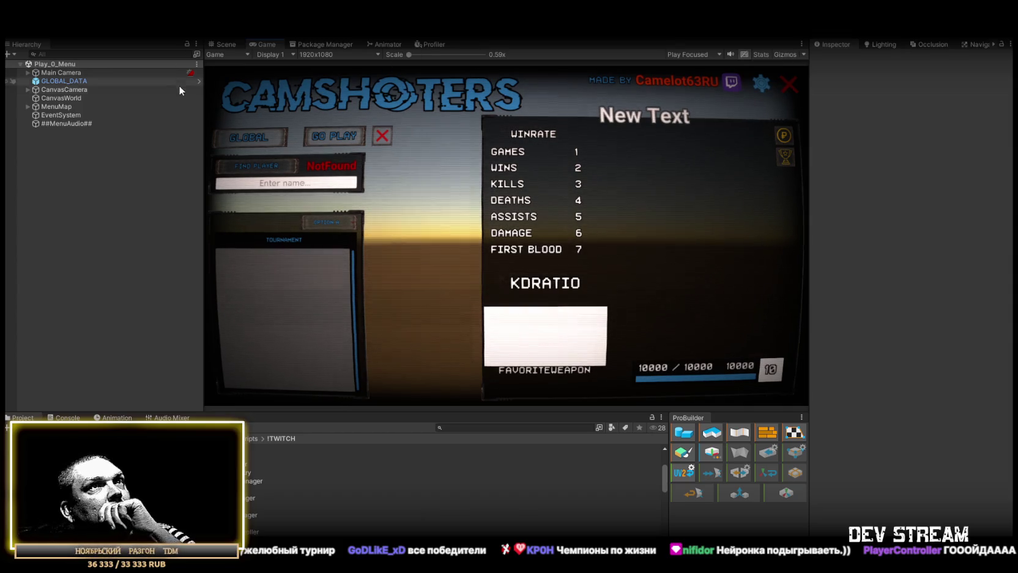
# Step: Browse the hierarchy, expanding and collapsing MenuMap, BackRandom, CanvasCamera, StatsPanel and GlobalTopPanel
pyautogui.click(28, 106)
pyautogui.click(35, 123)
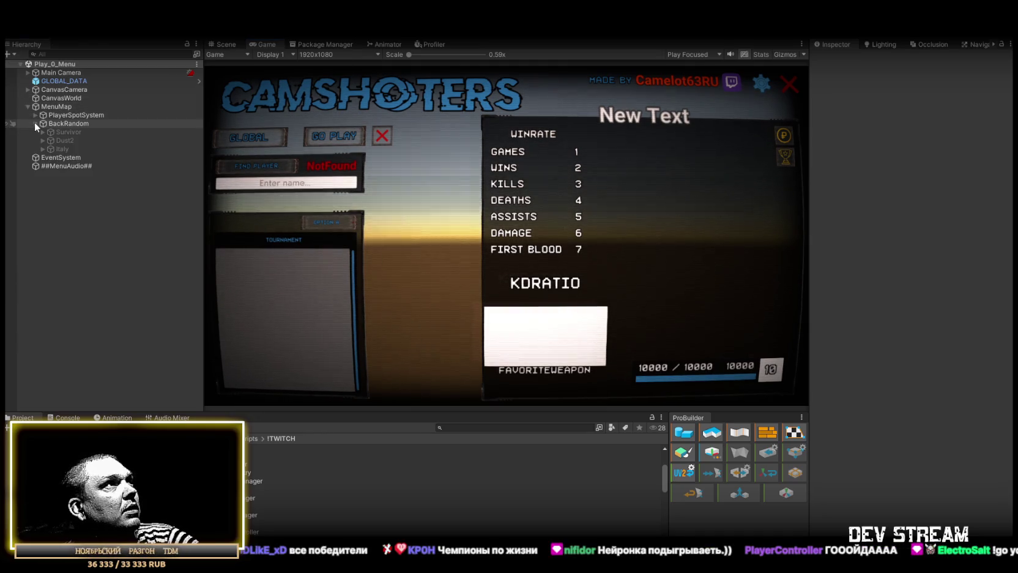
pyautogui.click(35, 123)
pyautogui.click(27, 107)
pyautogui.click(28, 89)
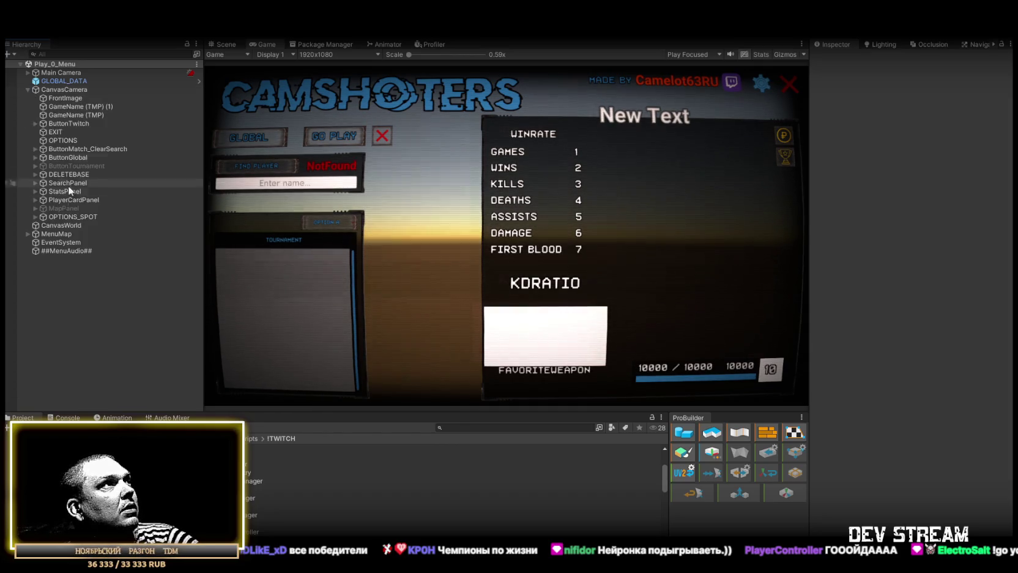
pyautogui.click(35, 191)
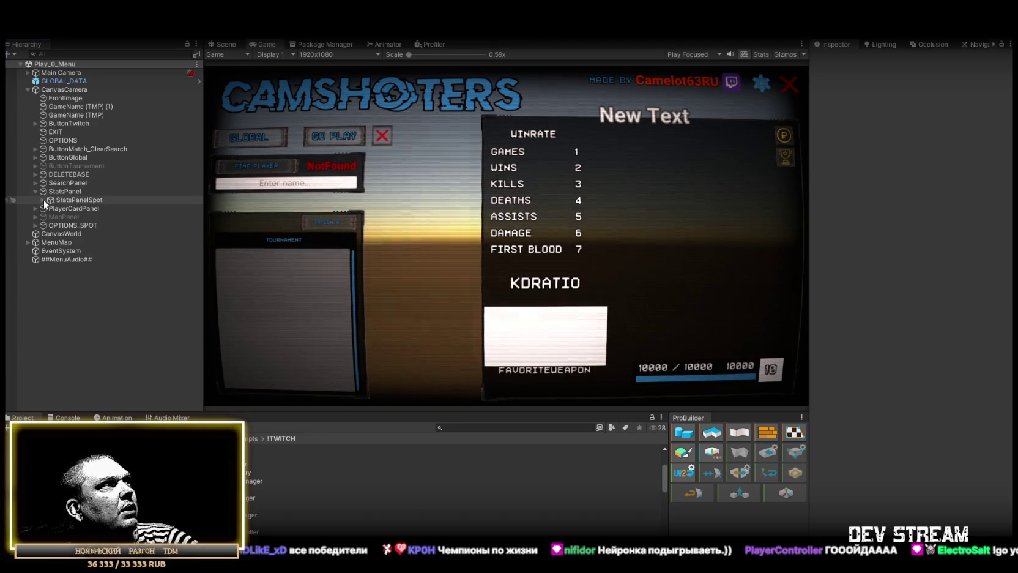
pyautogui.click(43, 199)
pyautogui.click(50, 207)
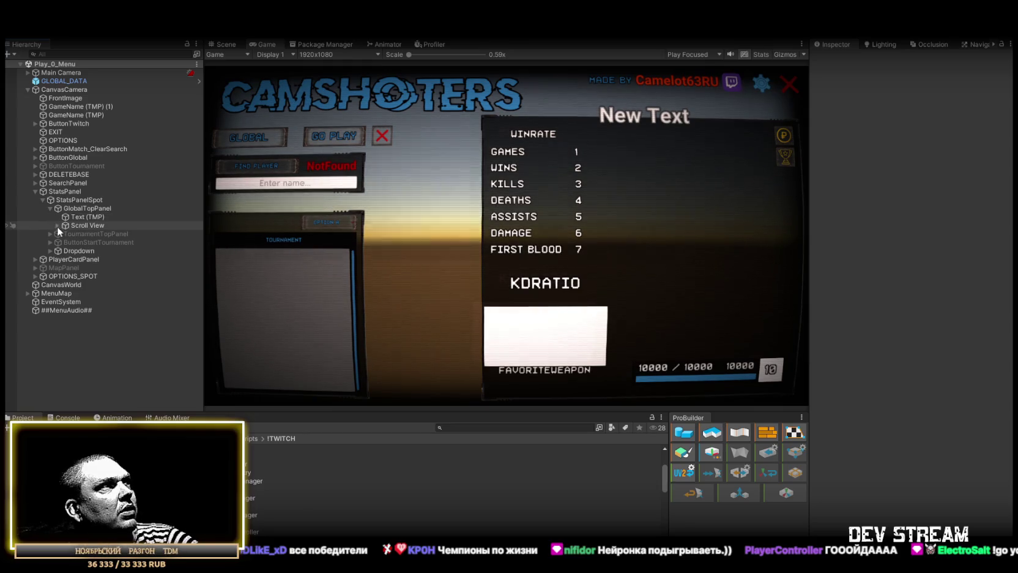
pyautogui.click(49, 208)
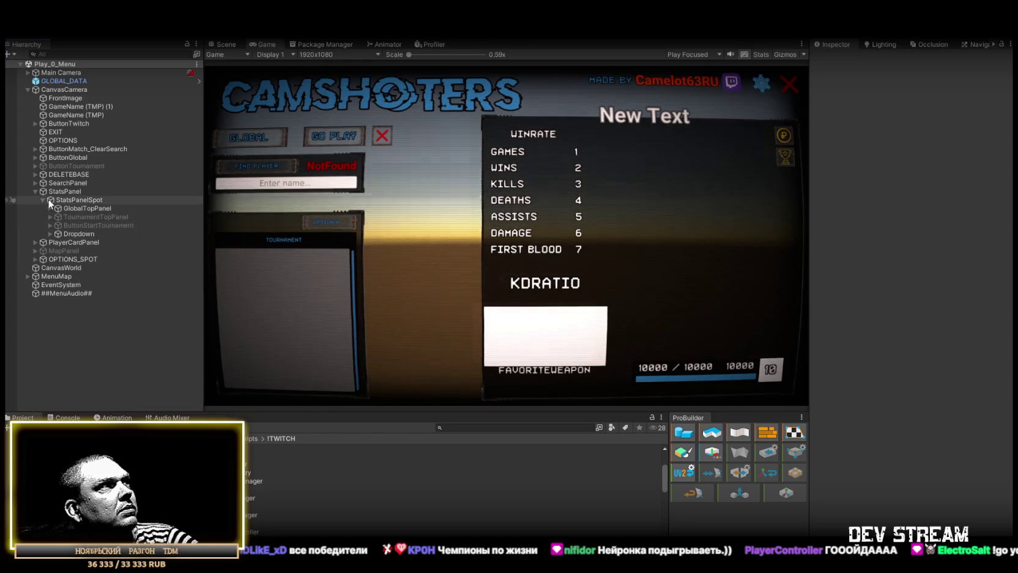
pyautogui.click(34, 191)
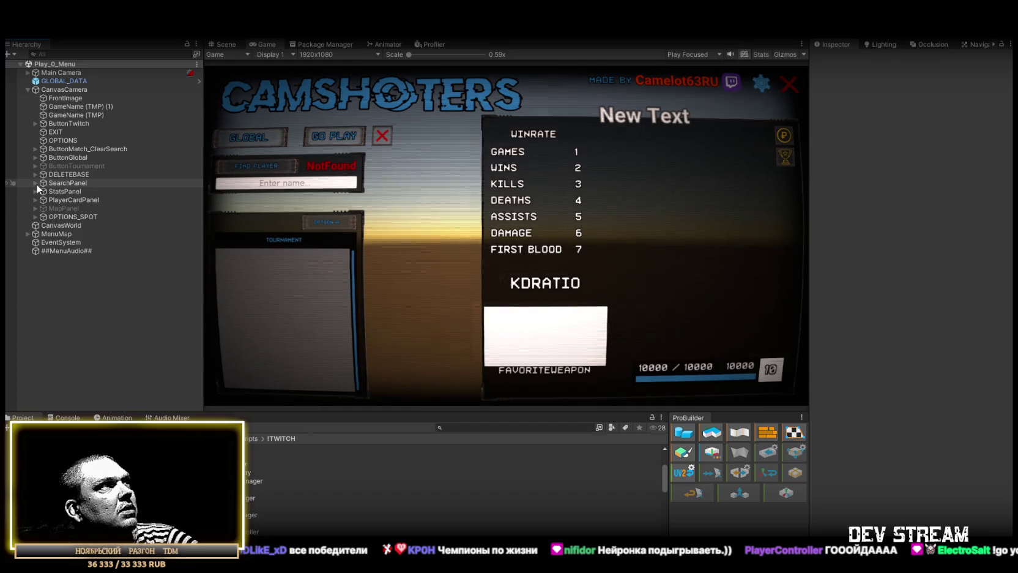
# Step: Select the Checkmark under PlayerCardPanel > ToggleChamp > Background to inspect its Champ trophy image
pyautogui.click(35, 200)
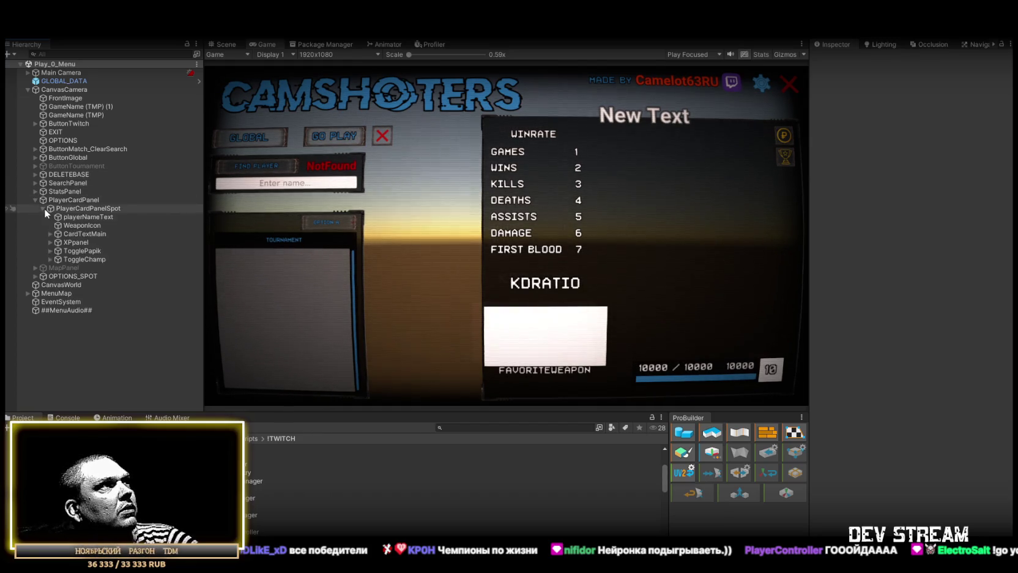
pyautogui.click(50, 259)
pyautogui.click(58, 268)
pyautogui.click(96, 276)
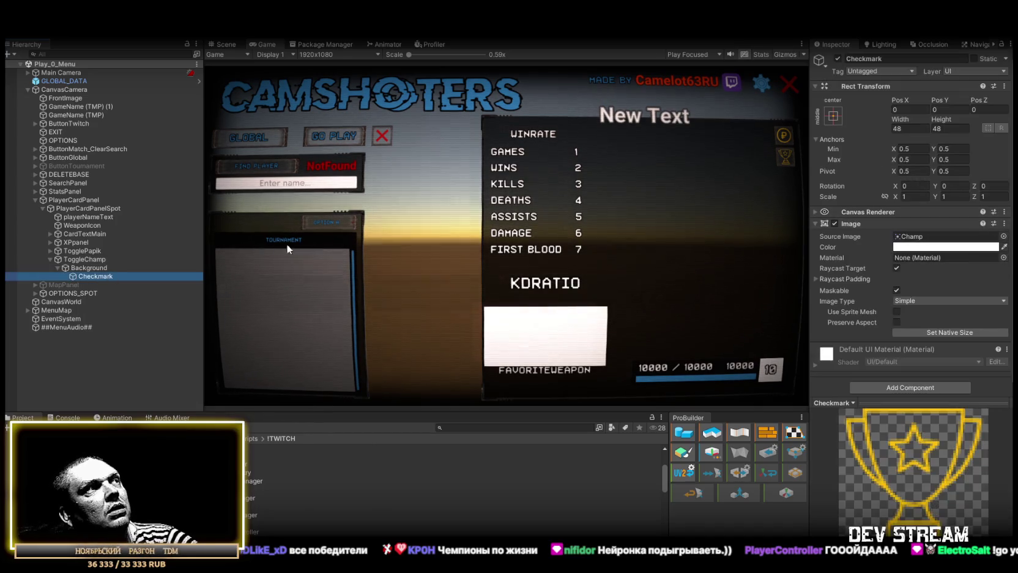
# Step: Uncheck Is On so the trophy and P badge toggles start switched off
pyautogui.click(63, 258)
pyautogui.click(51, 259)
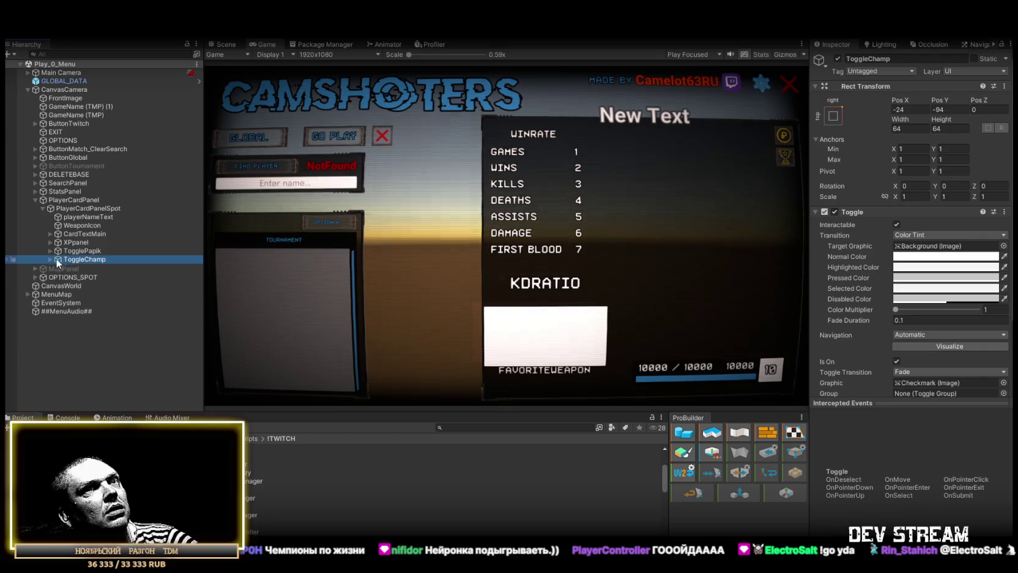
pyautogui.scroll(-3, 925, 312)
pyautogui.click(897, 275)
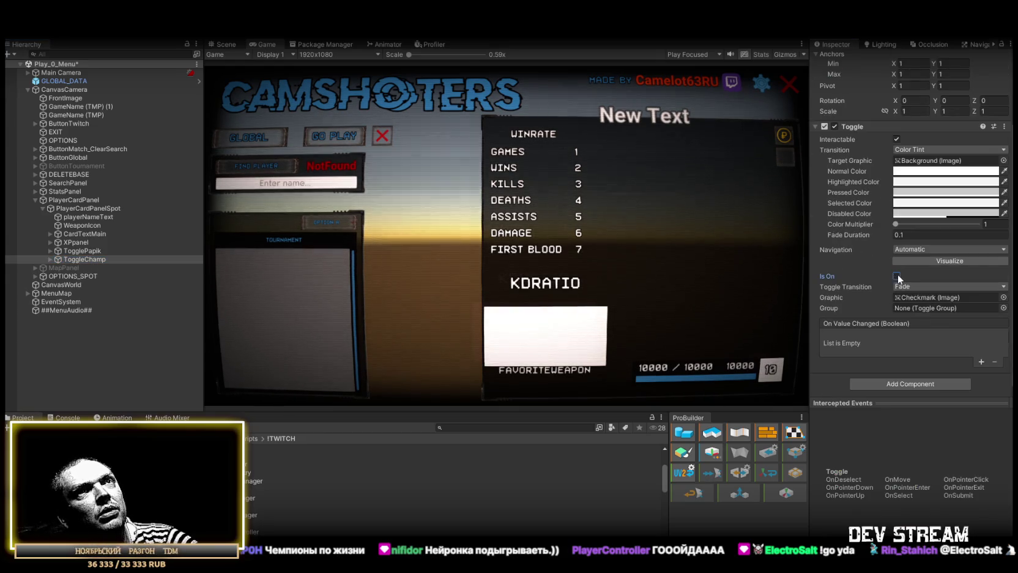
pyautogui.click(897, 275)
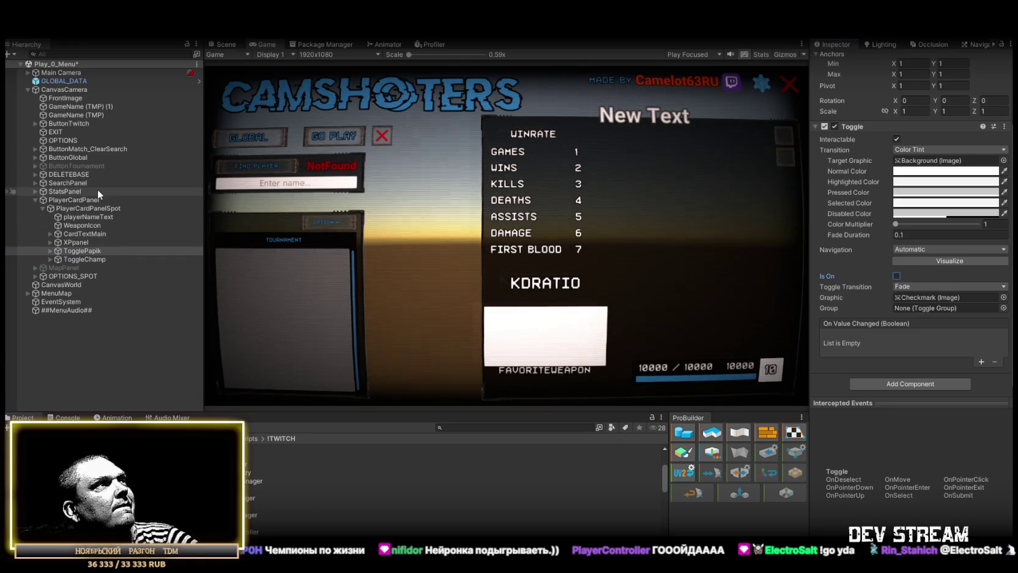
# Step: Expand MapPanel and select its Random (TMP) text
pyautogui.click(38, 199)
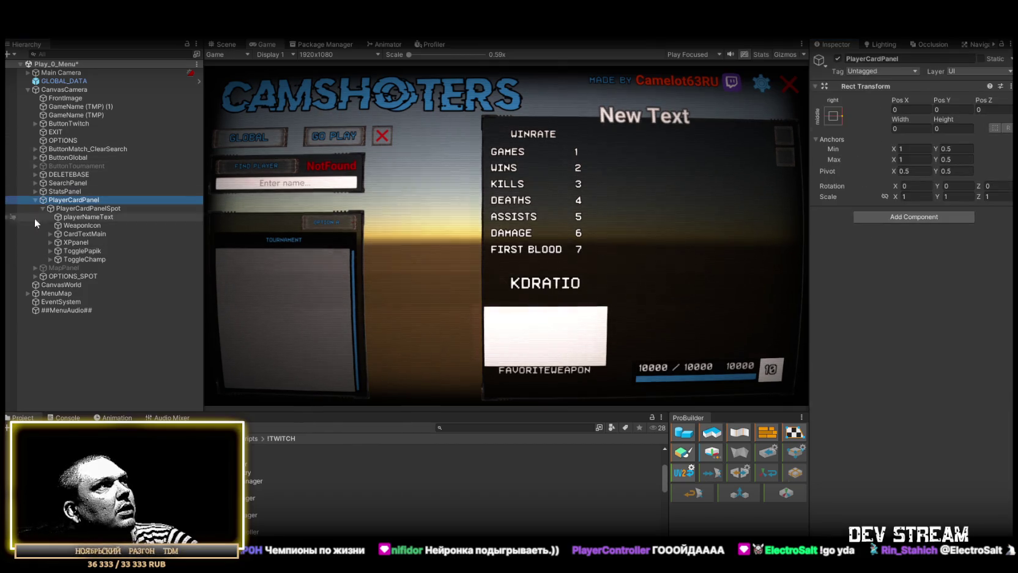
pyautogui.click(35, 269)
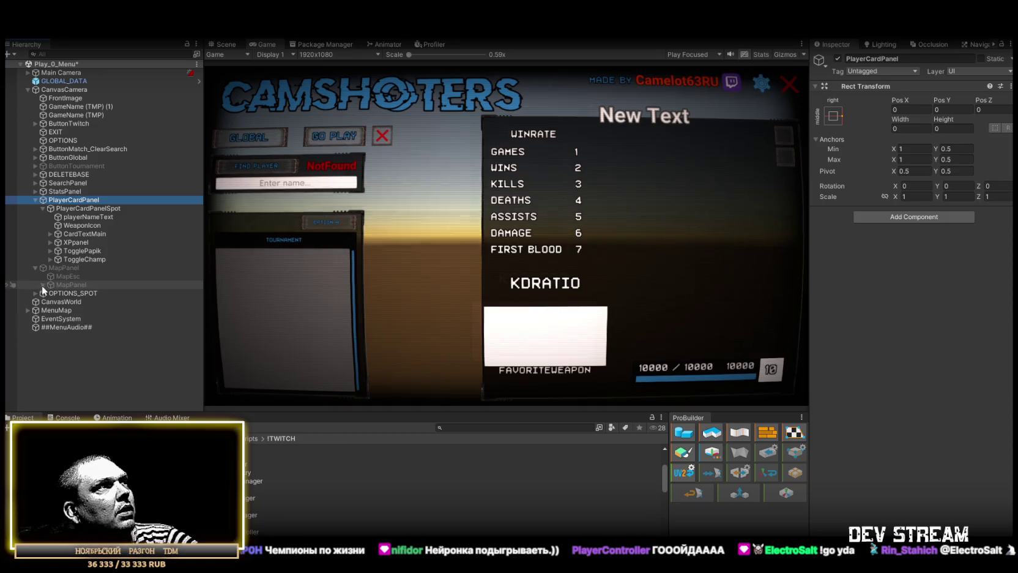
pyautogui.click(74, 301)
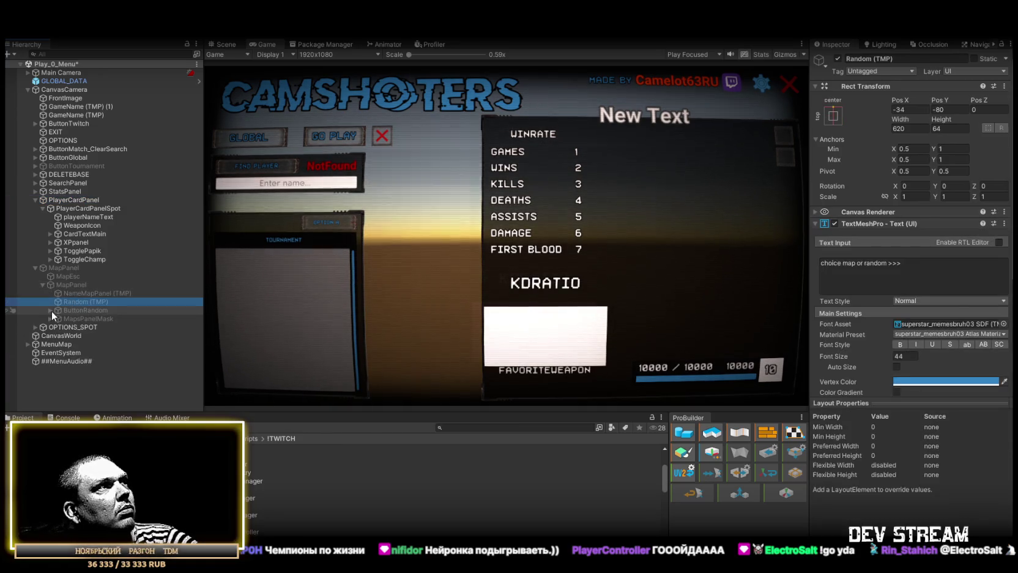
# Step: Select ButtonGlobal (2) under ButtonRandom, glancing at ButtonRandom's scene loader along the way
pyautogui.click(50, 310)
pyautogui.click(82, 318)
pyautogui.scroll(-10, 881, 314)
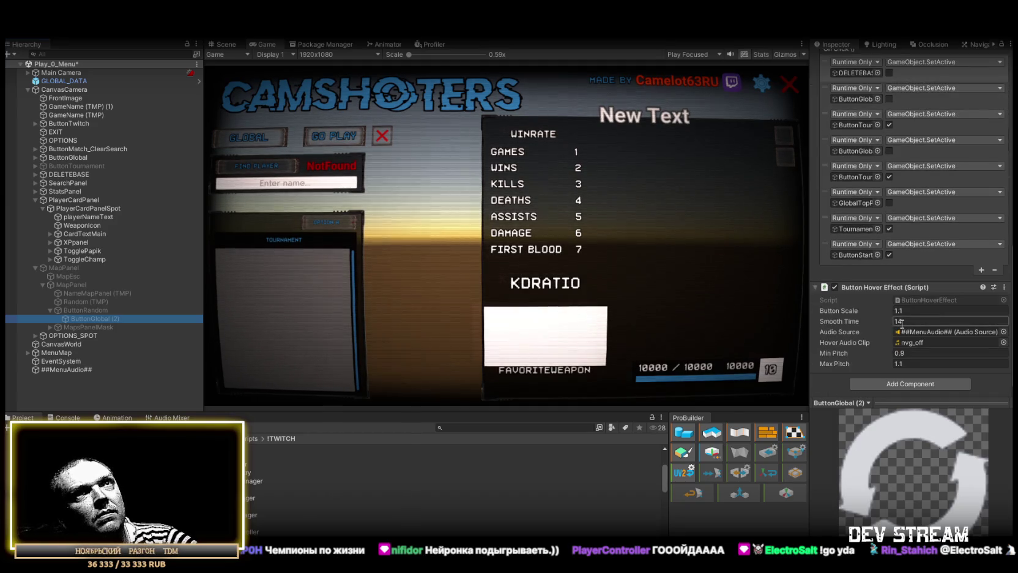
pyautogui.click(77, 310)
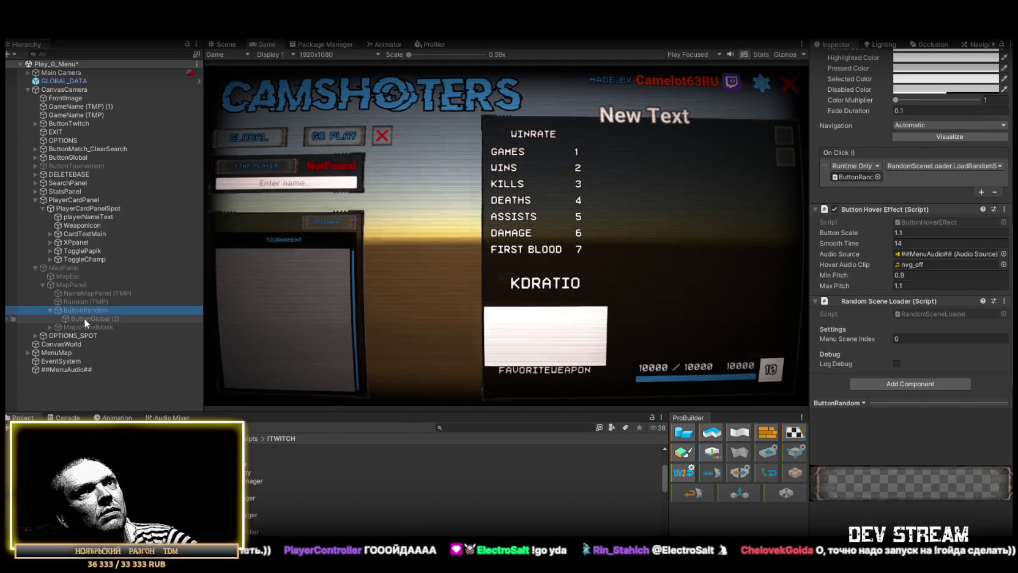
pyautogui.click(83, 318)
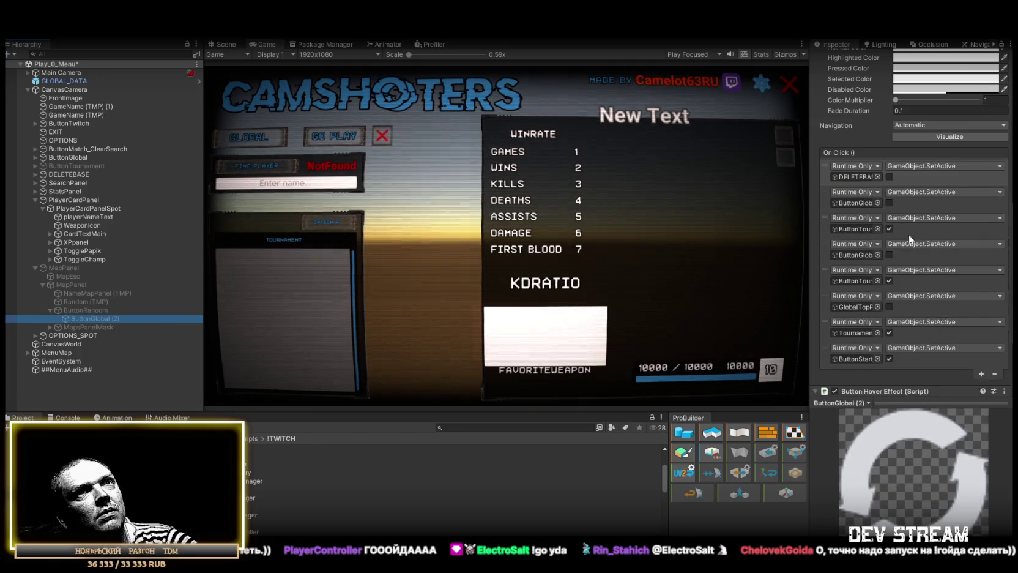
pyautogui.scroll(10, 973, 256)
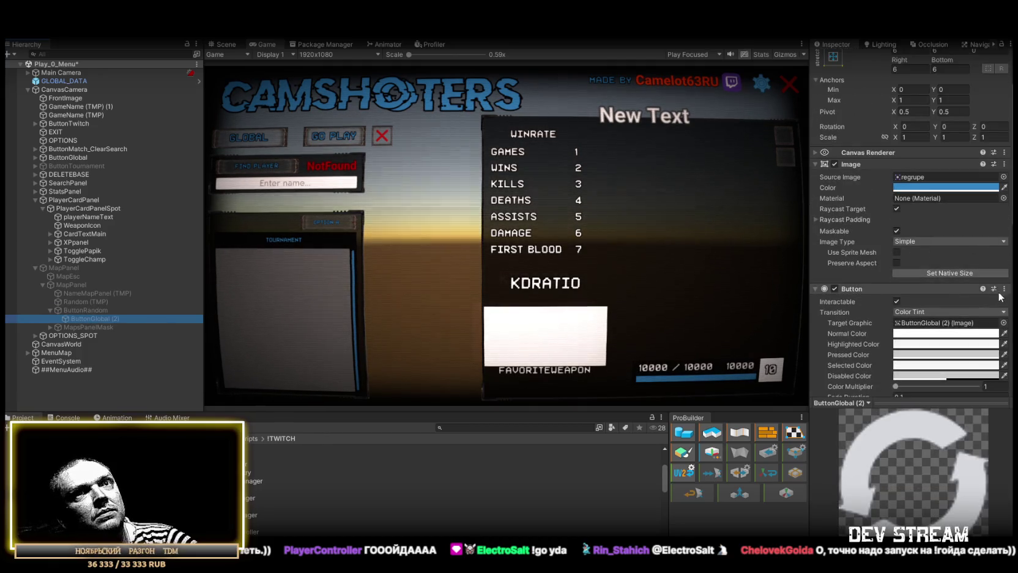
# Step: Remove the Button and Button Hover Effect components from ButtonGlobal (2)
pyautogui.click(1004, 289)
pyautogui.click(930, 315)
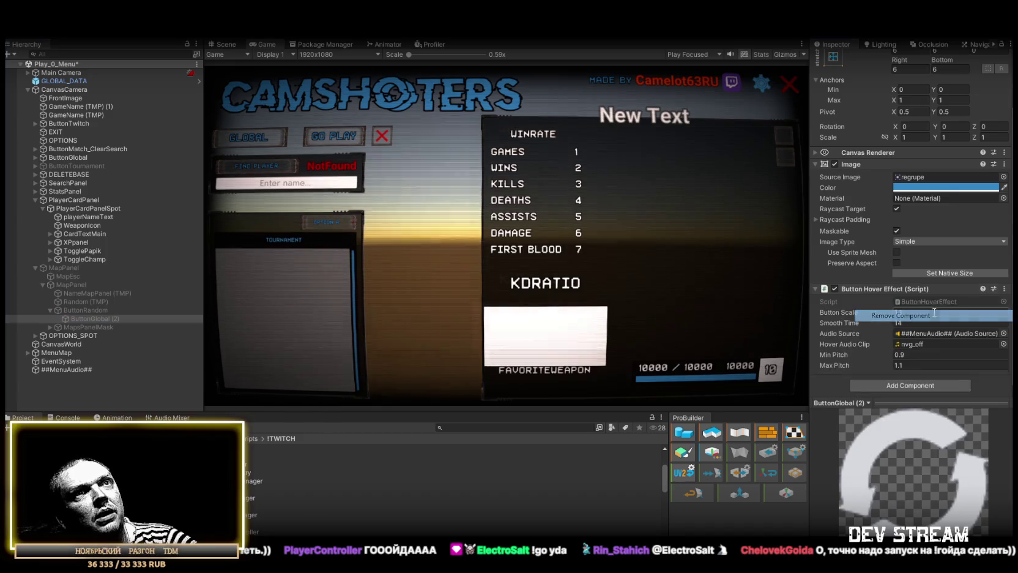
pyautogui.click(1005, 289)
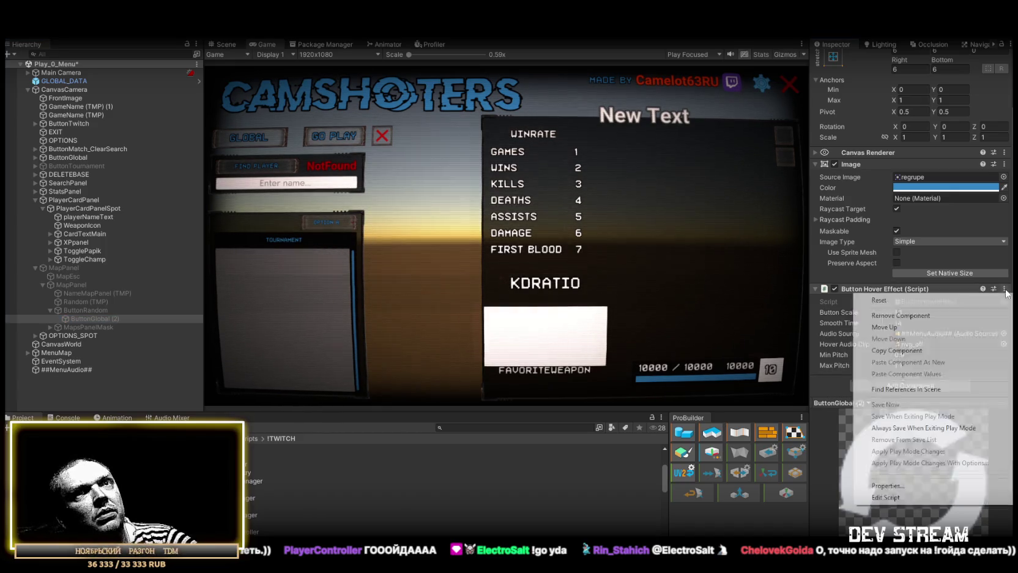
pyautogui.click(931, 312)
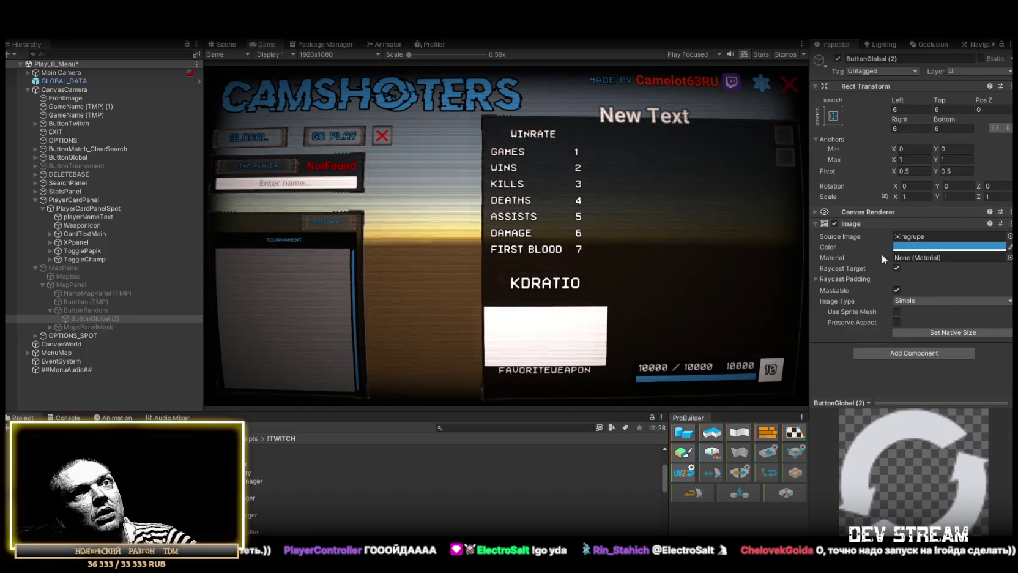
# Step: Turn off Raycast Target on ButtonGlobal (2)'s image, then play the scene with the Game view maximized
pyautogui.click(898, 268)
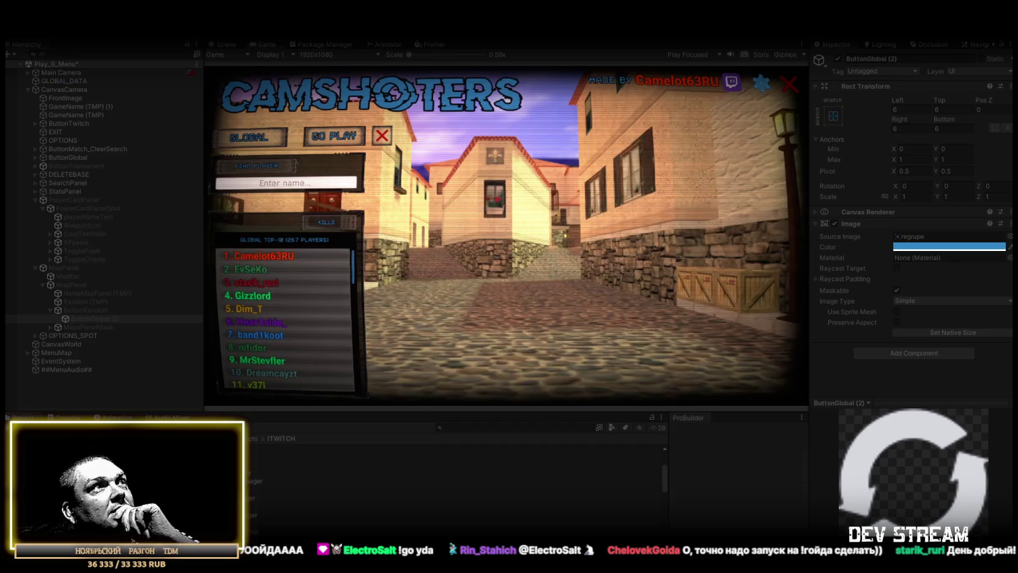
pyautogui.doubleClick(267, 44)
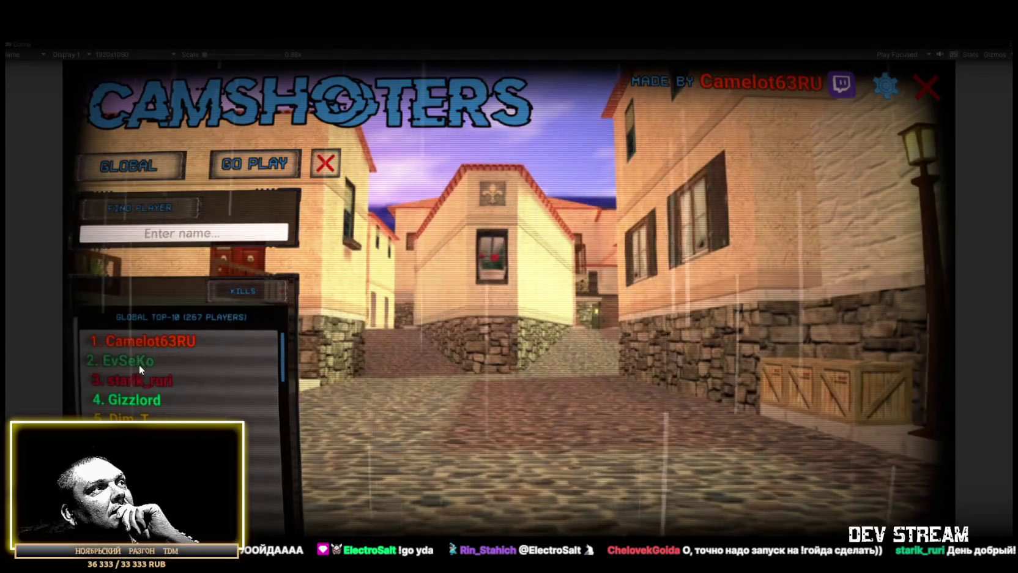
pyautogui.scroll(-2, 155, 418)
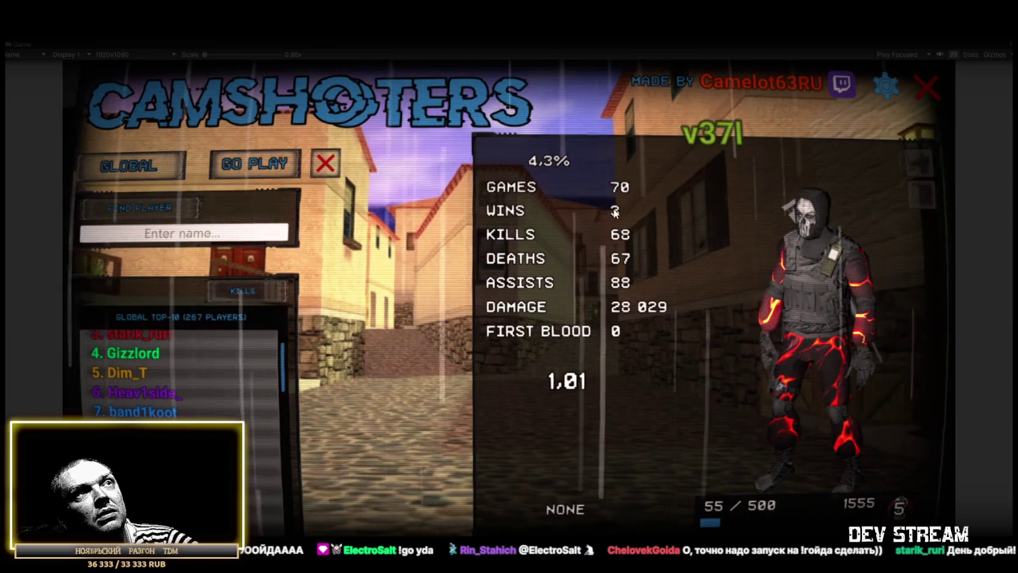
# Step: Test the Tournament leaderboard sorted by Wins, player stats and the settings panel, then exit Play mode
pyautogui.click(134, 170)
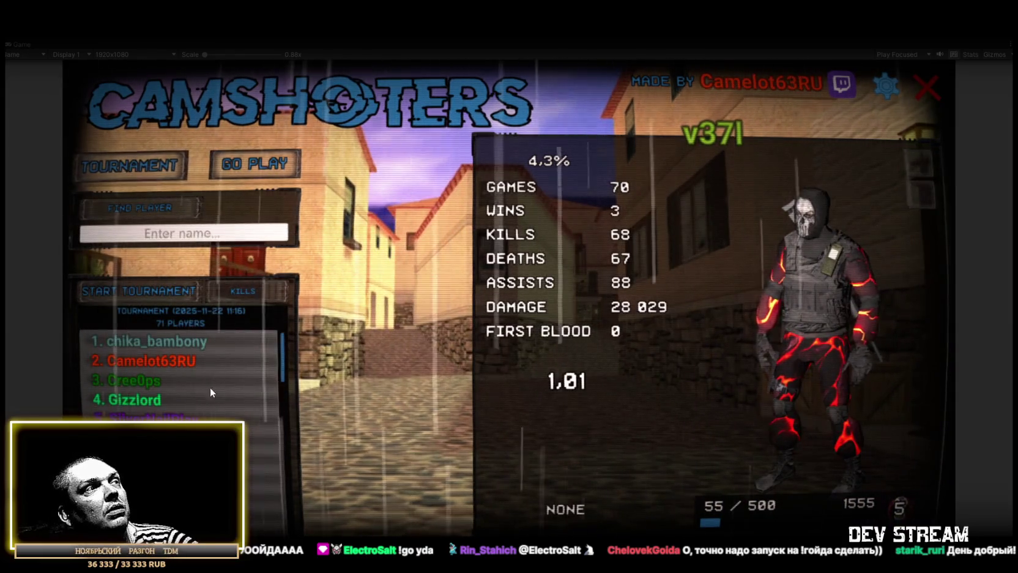
pyautogui.click(236, 288)
pyautogui.click(223, 318)
pyautogui.click(245, 340)
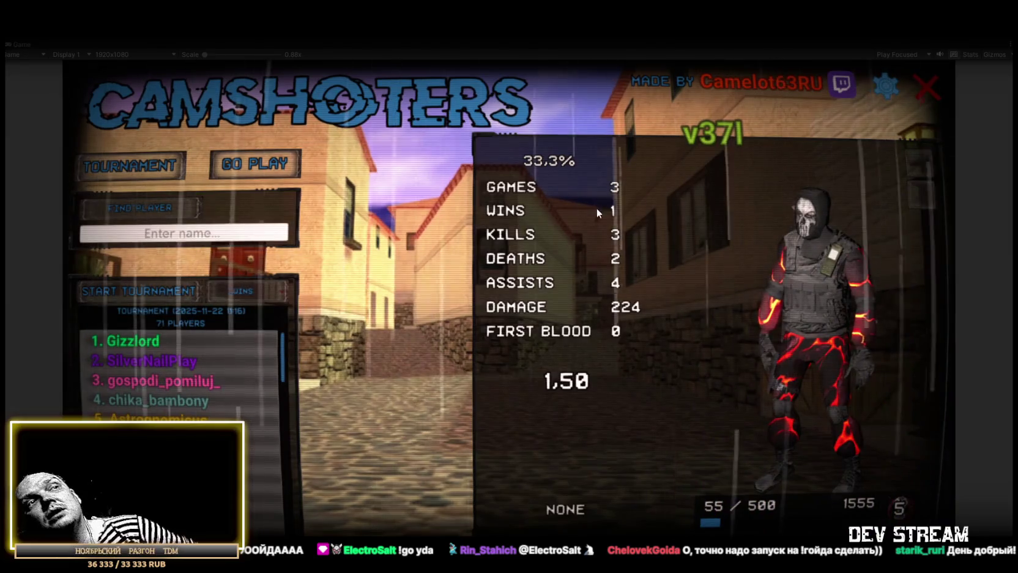
pyautogui.click(891, 92)
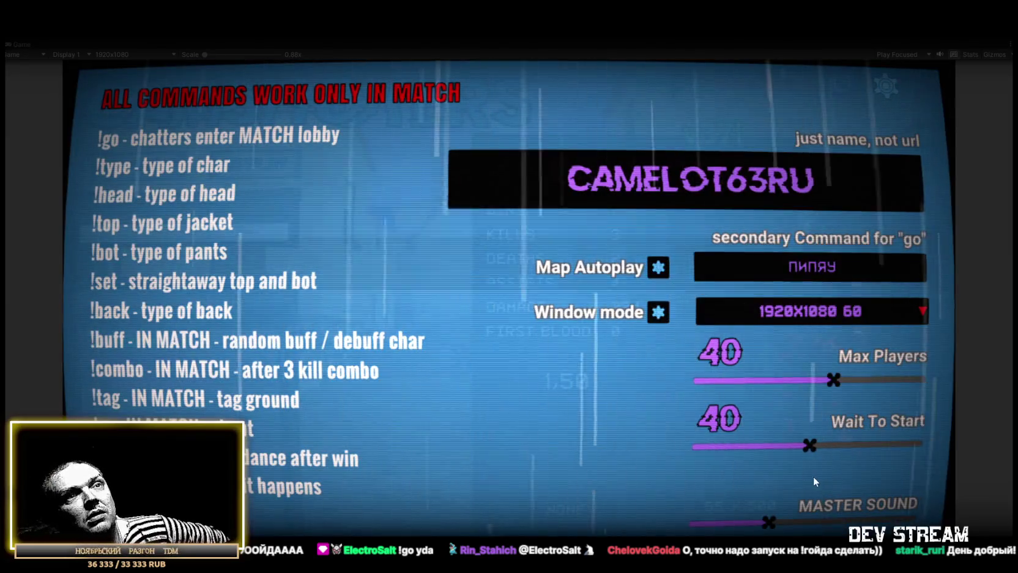
pyautogui.click(887, 86)
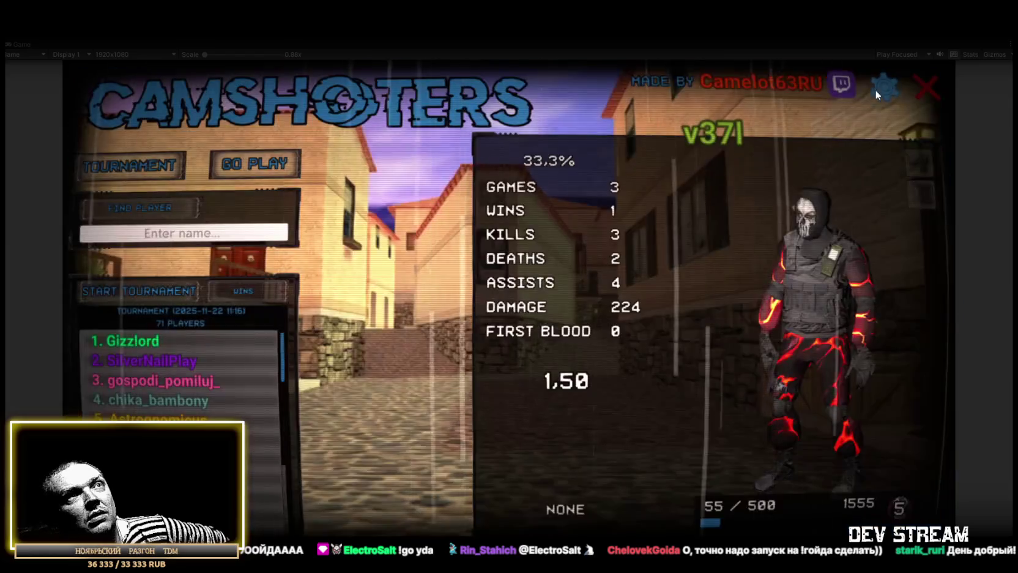
pyautogui.click(136, 348)
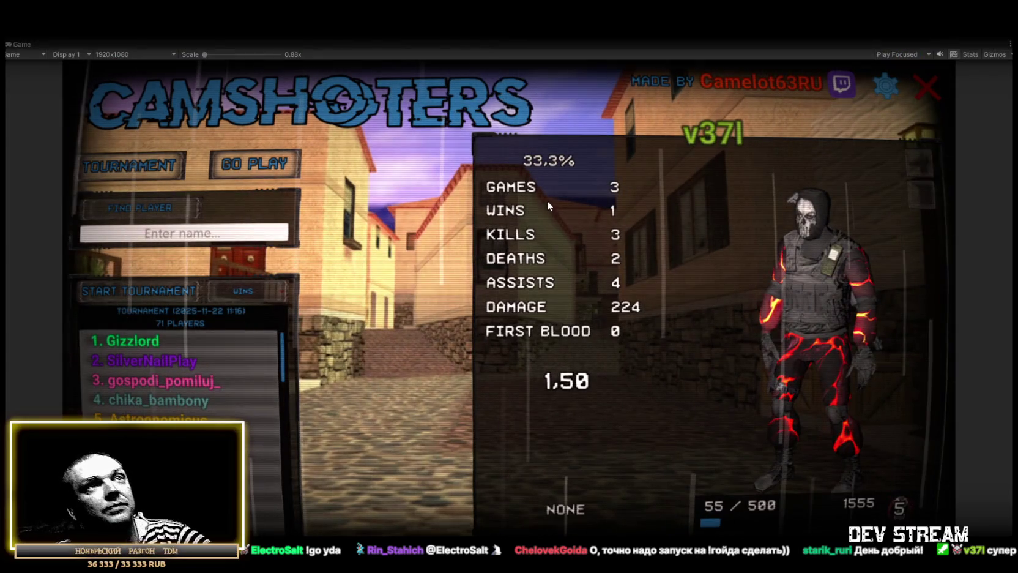
pyautogui.hotkey('ctrl', 'p')
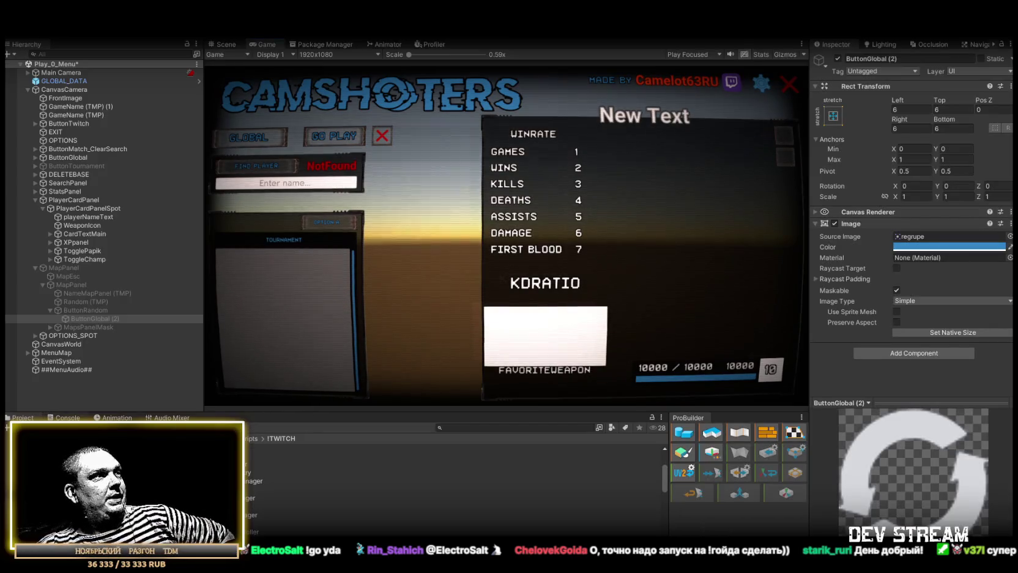
# Step: Show the Console log, then open the Play_Dust scene from the File menu
pyautogui.hotkey('ctrl', 'shift', 'c')
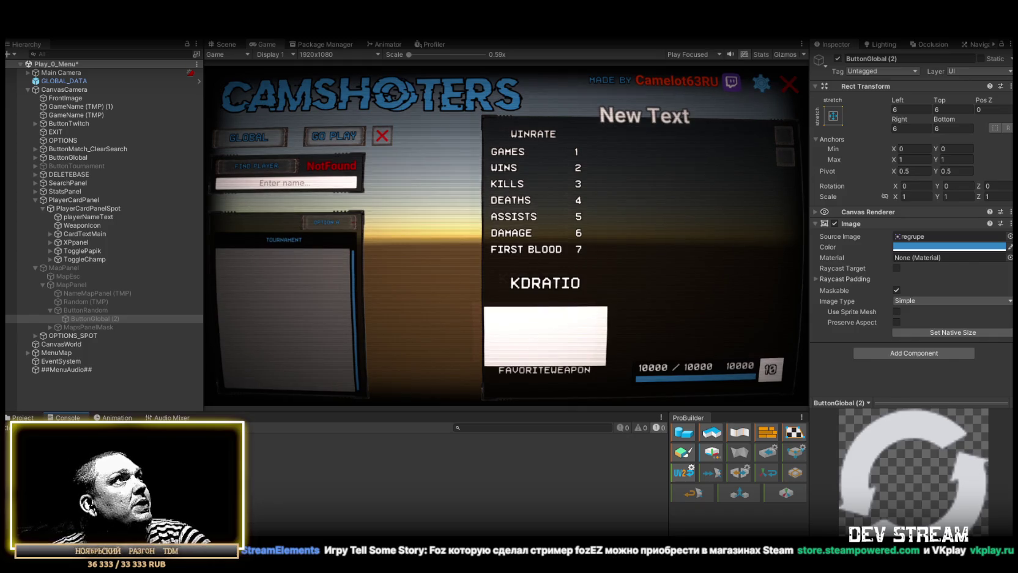
pyautogui.click(18, 31)
pyautogui.click(32, 42)
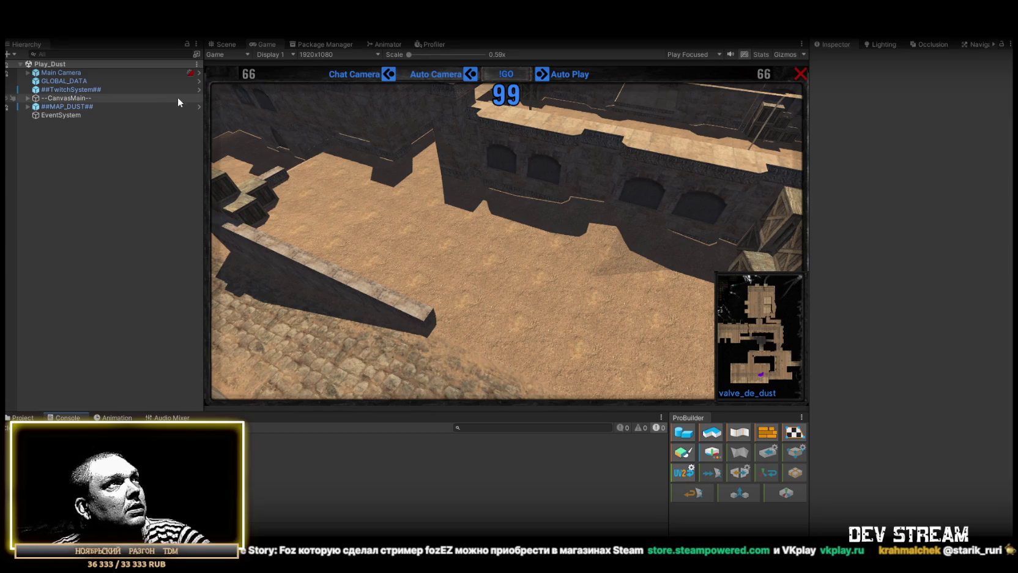
# Step: In the Hierarchy, collapse ##MAP_DUST## and expand --CanvasMain-- and MainCanvasSpot
pyautogui.click(27, 107)
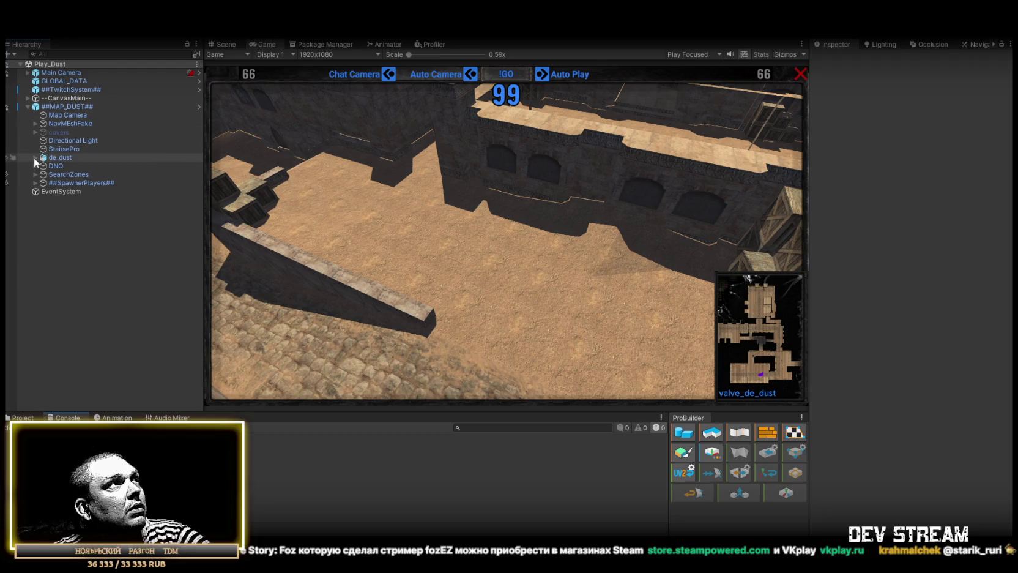
pyautogui.click(28, 106)
pyautogui.click(28, 97)
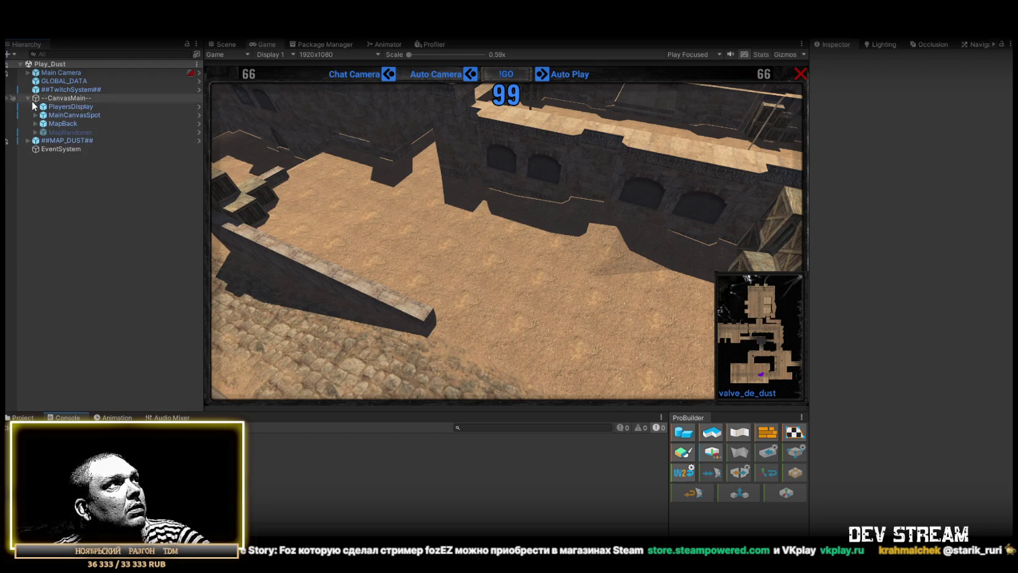
pyautogui.click(73, 115)
pyautogui.click(35, 115)
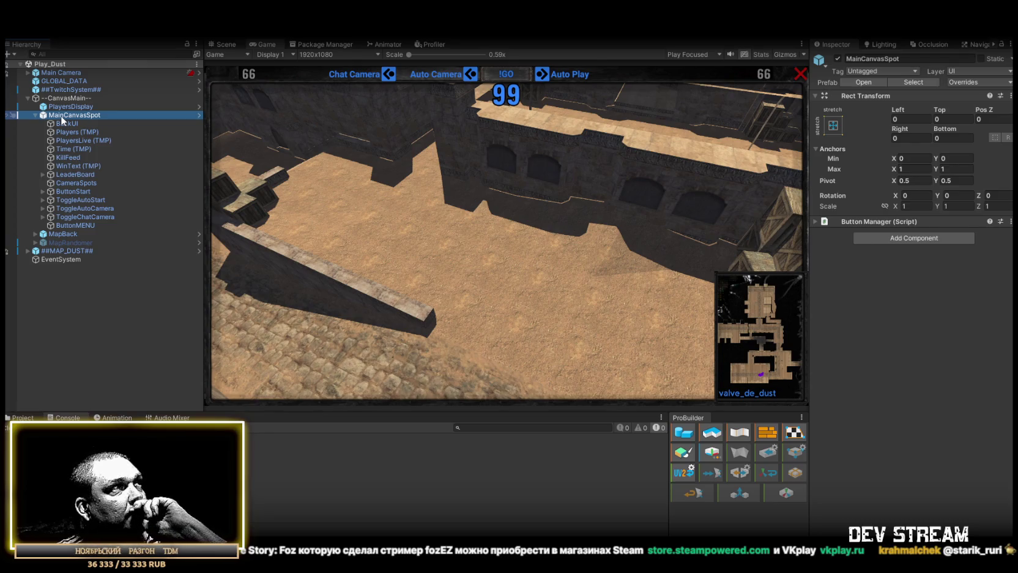
# Step: Add a new UI Image as a child of MainCanvasSpot
pyautogui.rightClick(66, 119)
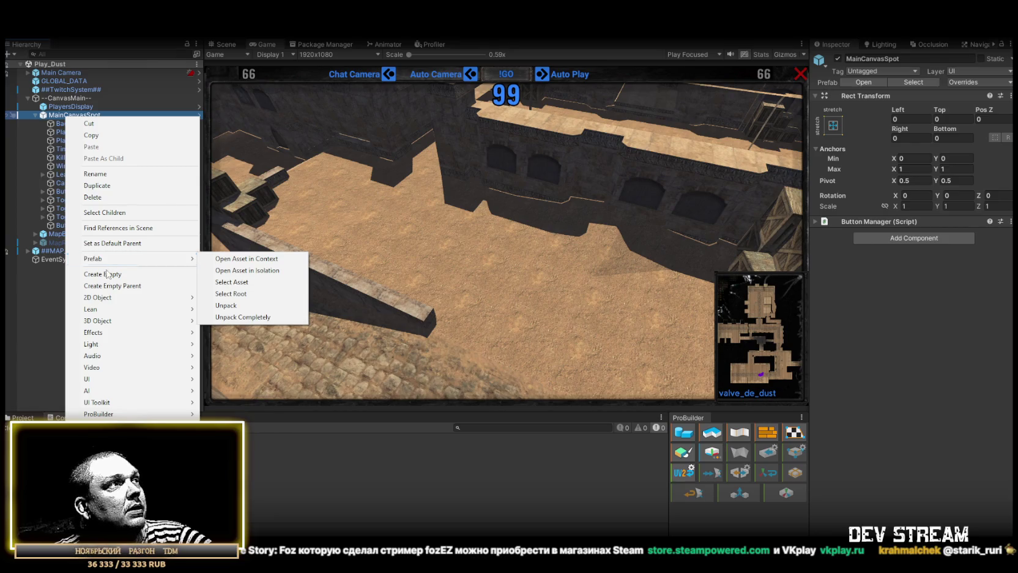
pyautogui.moveTo(123, 378)
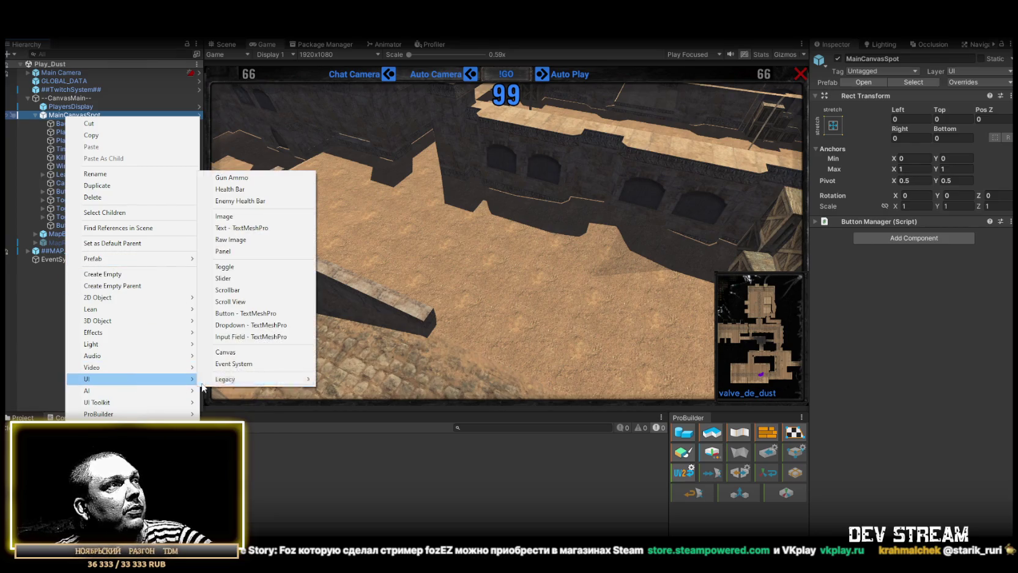
pyautogui.click(265, 216)
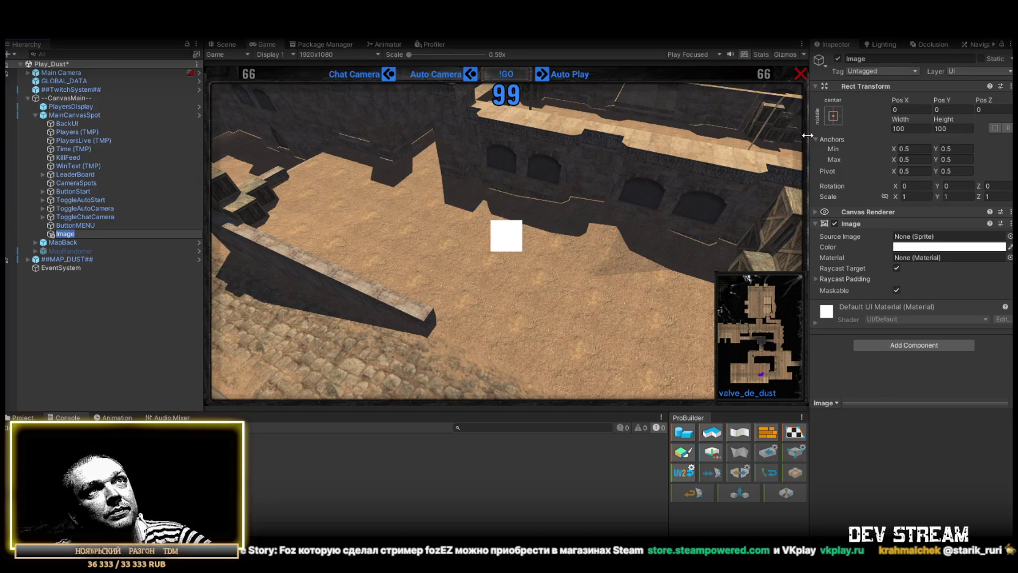
# Step: Anchor the Image to bottom-centre and set its Pivot Y to 0
pyautogui.click(833, 116)
pyautogui.click(893, 246)
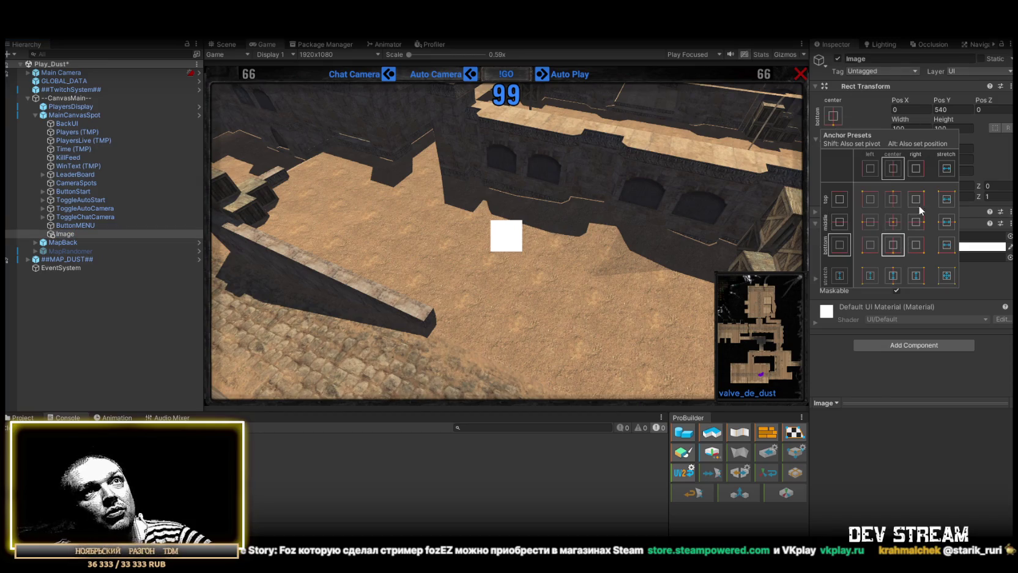
pyautogui.click(1003, 160)
pyautogui.click(956, 171)
pyautogui.write('0')
# Step: Set the Image's Pos Y to 24
pyautogui.click(958, 108)
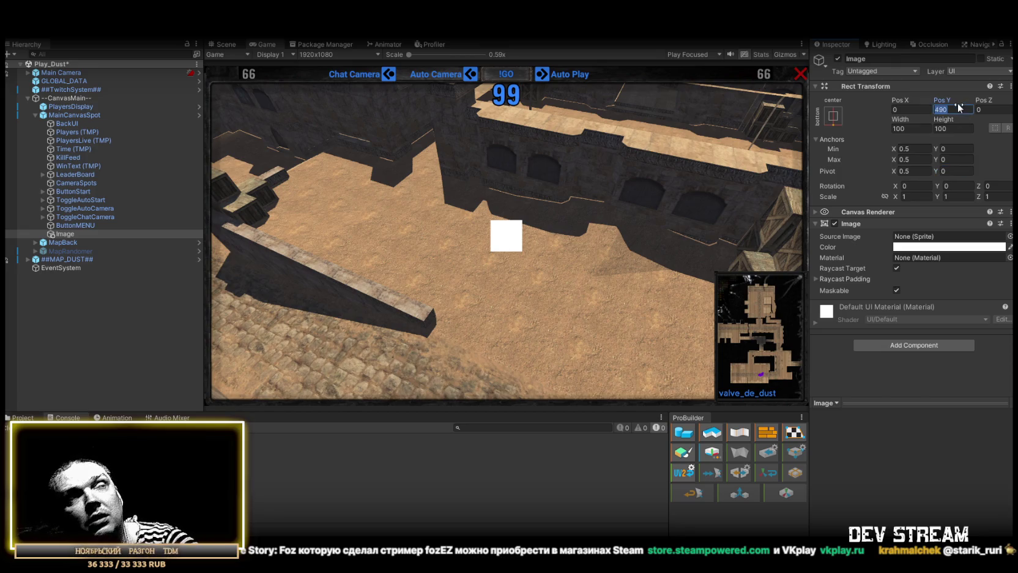
pyautogui.write('0')
pyautogui.moveTo(944, 102)
pyautogui.mouseDown()
pyautogui.moveTo(992, 102)
pyautogui.moveTo(316, 119)
pyautogui.moveTo(409, 131)
pyautogui.moveTo(364, 144)
pyautogui.mouseUp()
pyautogui.write('24')
pyautogui.press('Return')
# Step: Set the Image's Width to 256
pyautogui.click(912, 128)
pyautogui.write('5')
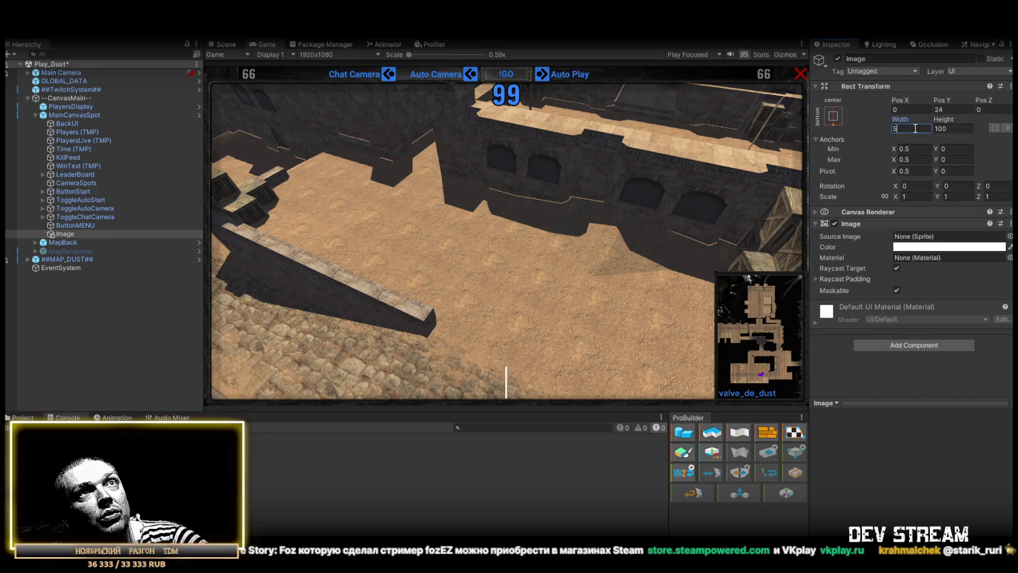
pyautogui.write('12')
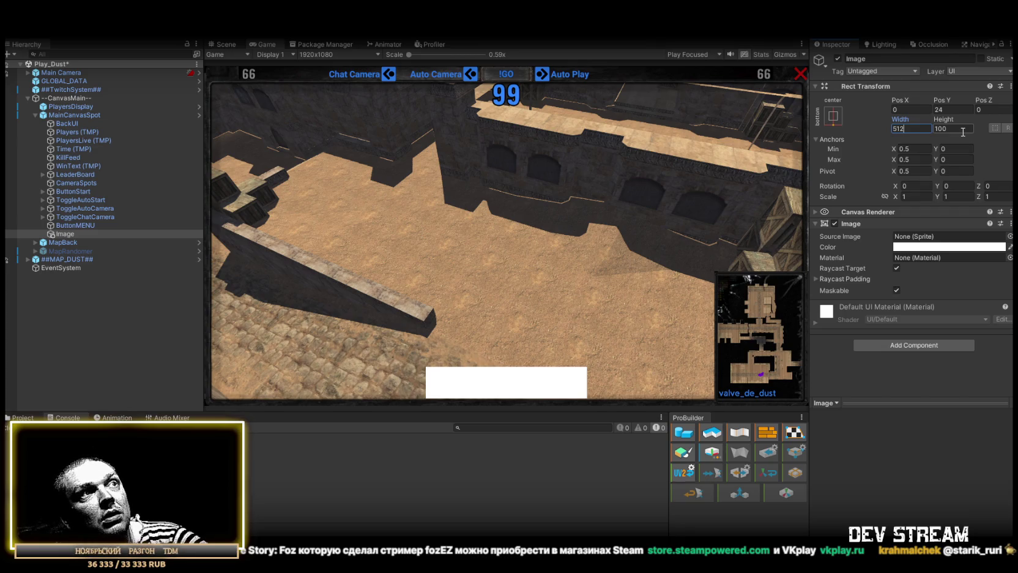
pyautogui.doubleClick(916, 128)
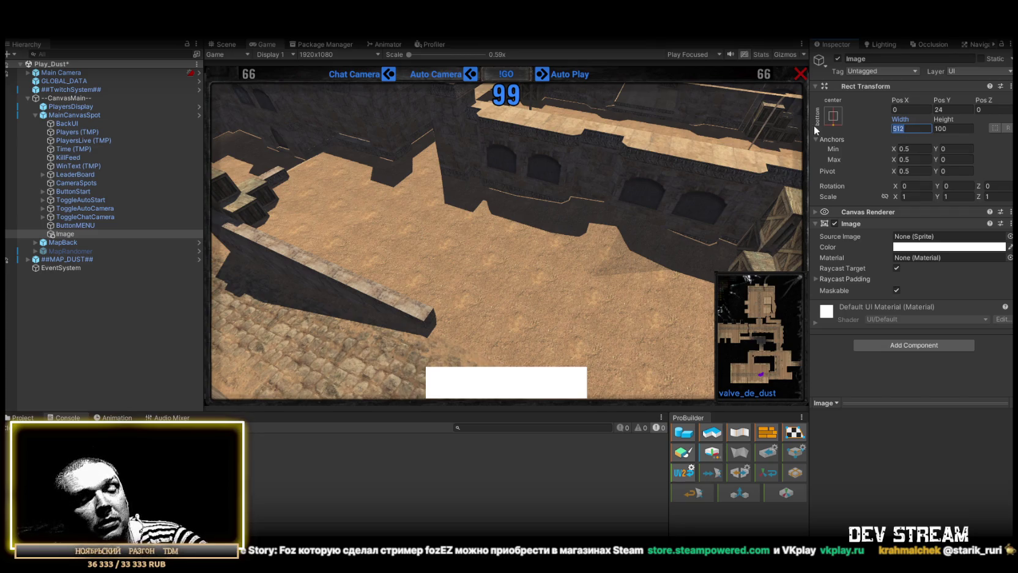
pyautogui.write('256')
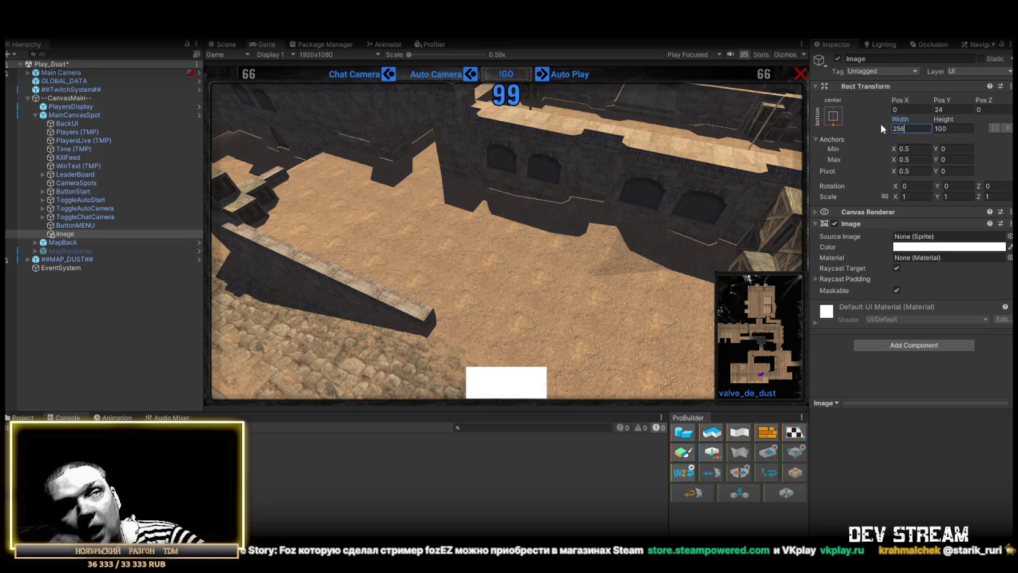
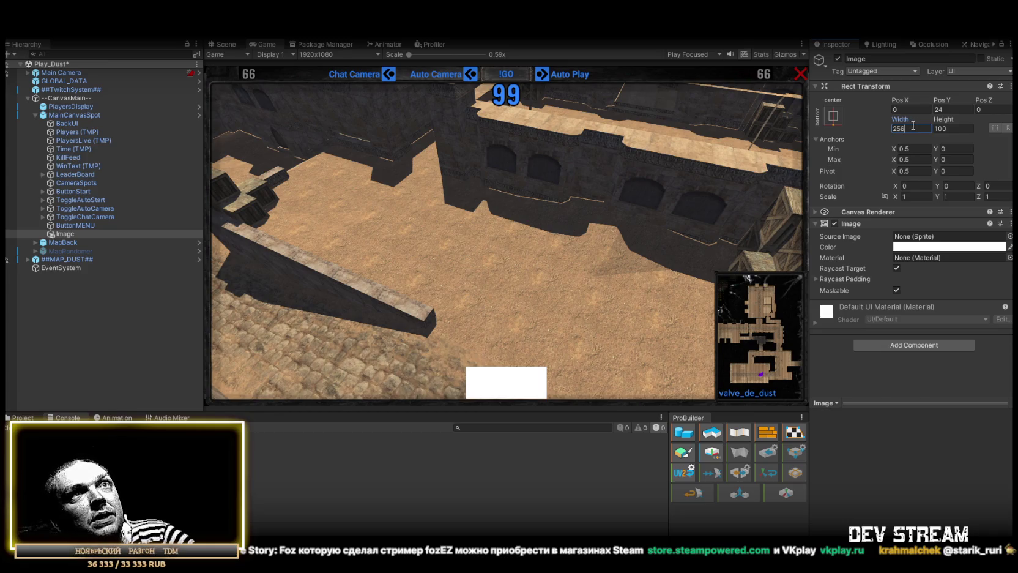
# Step: Size the white UI Image to 512 wide by 256 high
pyautogui.write('512')
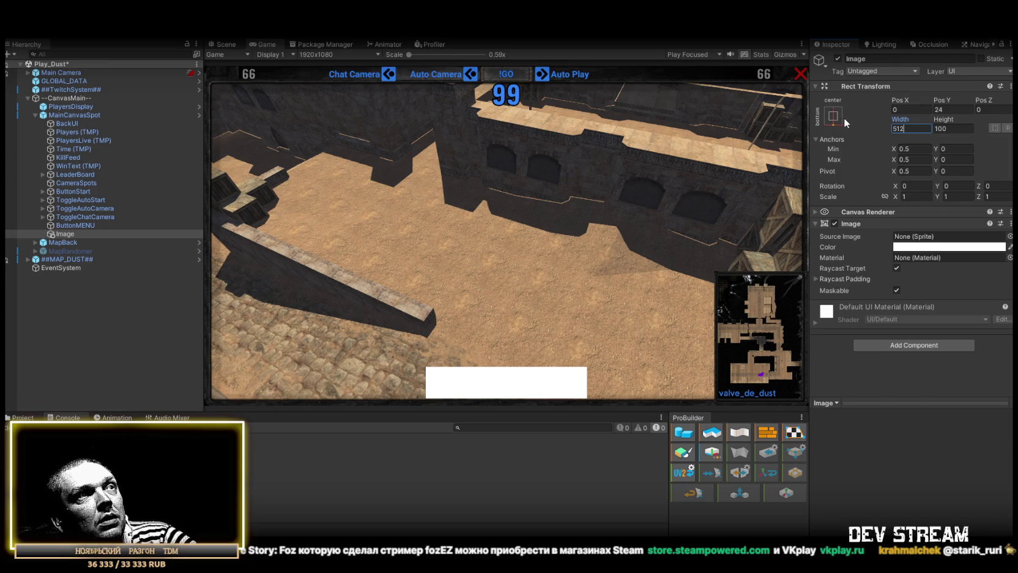
pyautogui.moveTo(943, 119); pyautogui.dragTo(91, 125)
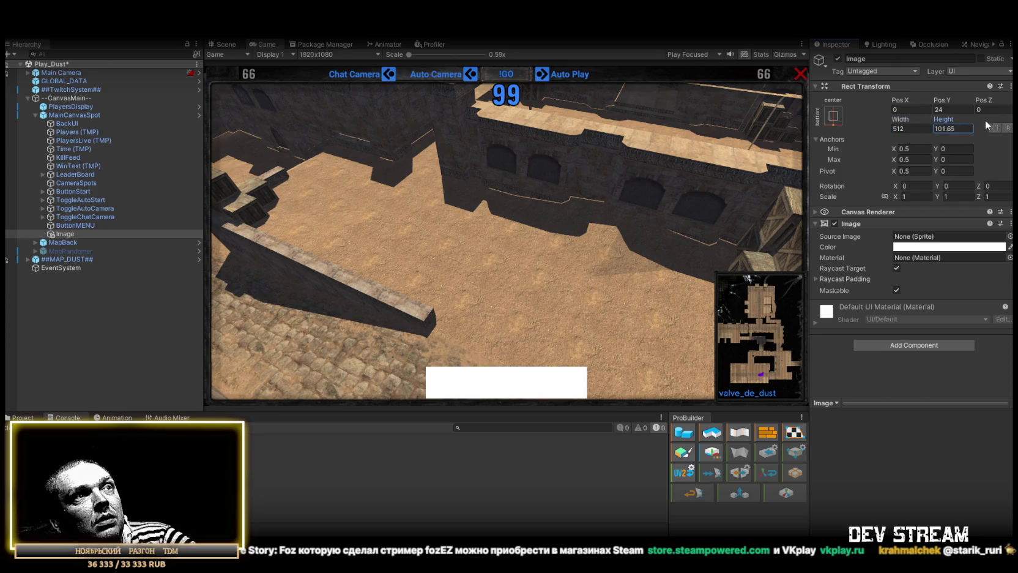
pyautogui.click(953, 128)
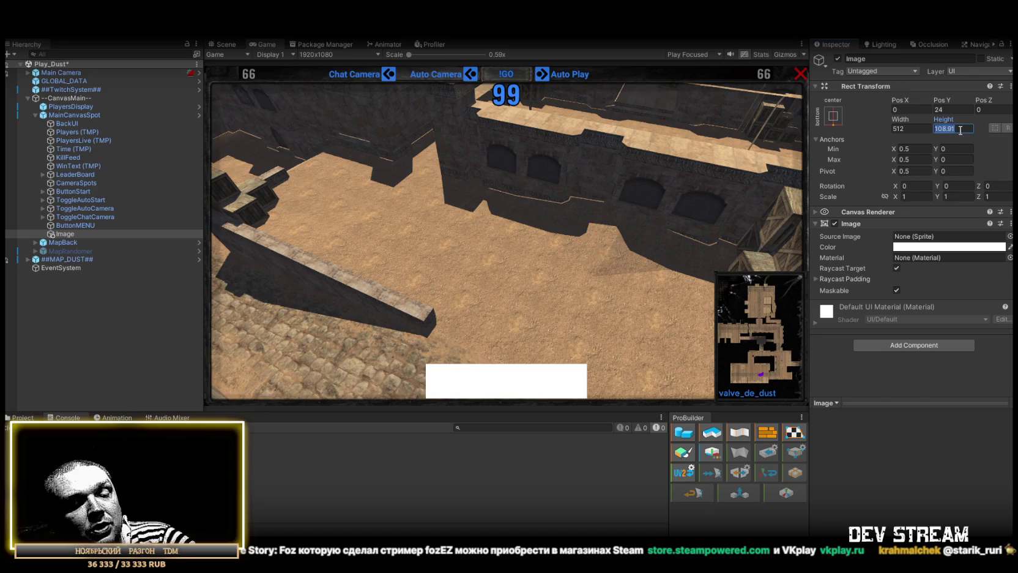
pyautogui.write('256')
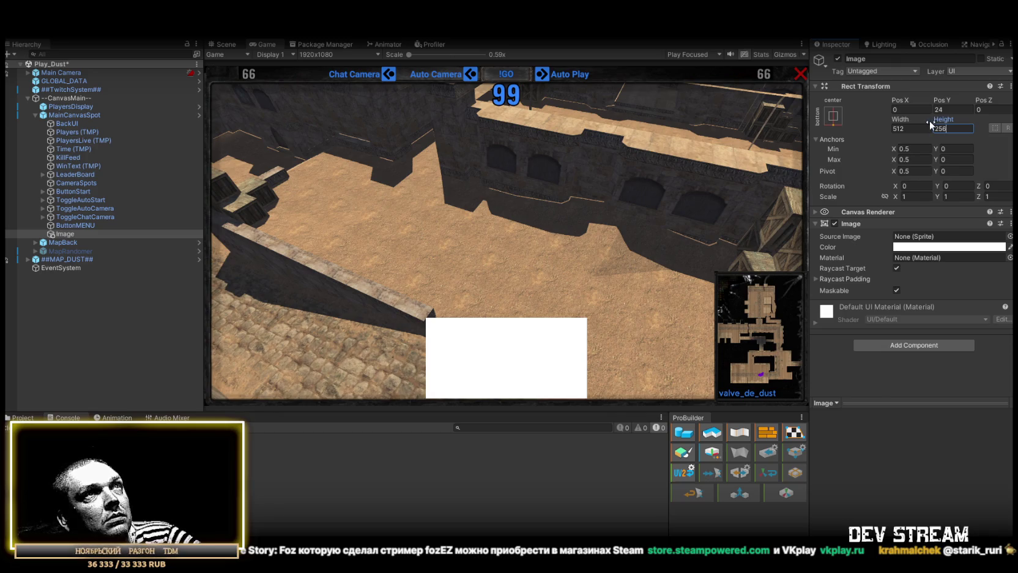
# Step: Begin renaming the Image object, typing 'ComboSpot'
pyautogui.click(62, 234)
pyautogui.click(63, 235)
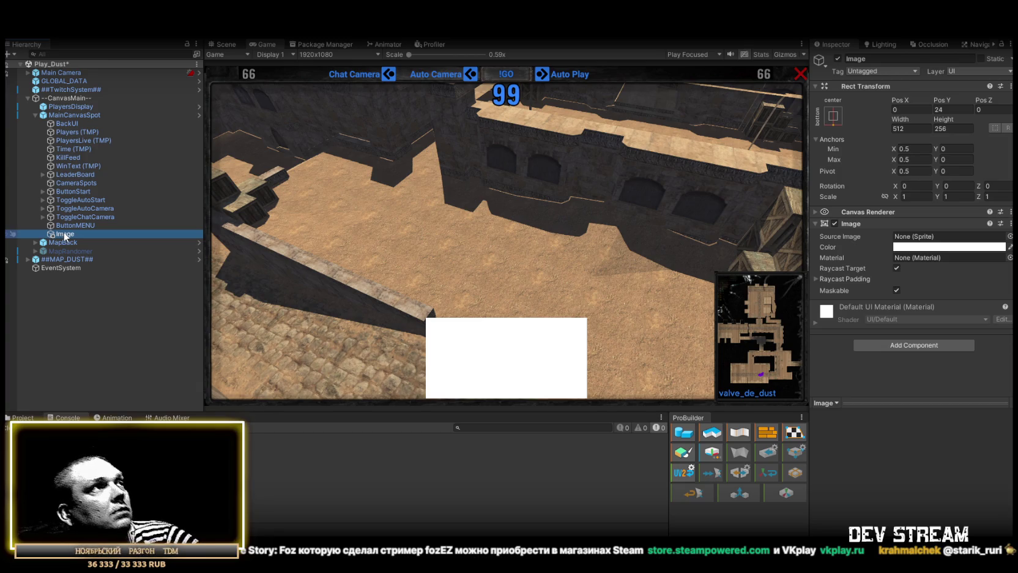
pyautogui.write('ComboSpot')
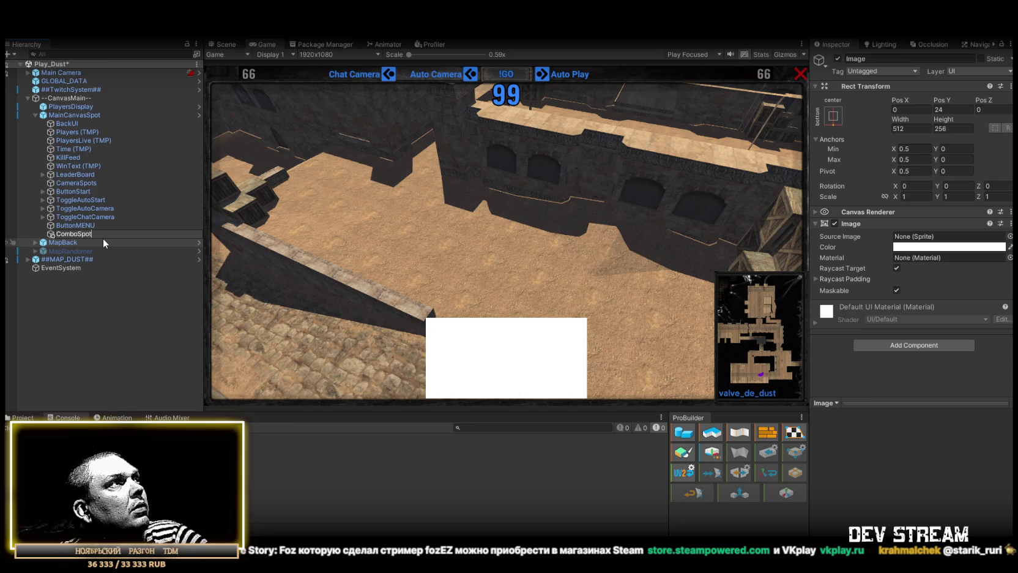
# Step: Finish naming the image 'ComboSpots' and open the TRCchaters1 prefab from Prefabs/PlayerType
pyautogui.write('s')
pyautogui.press('Return')
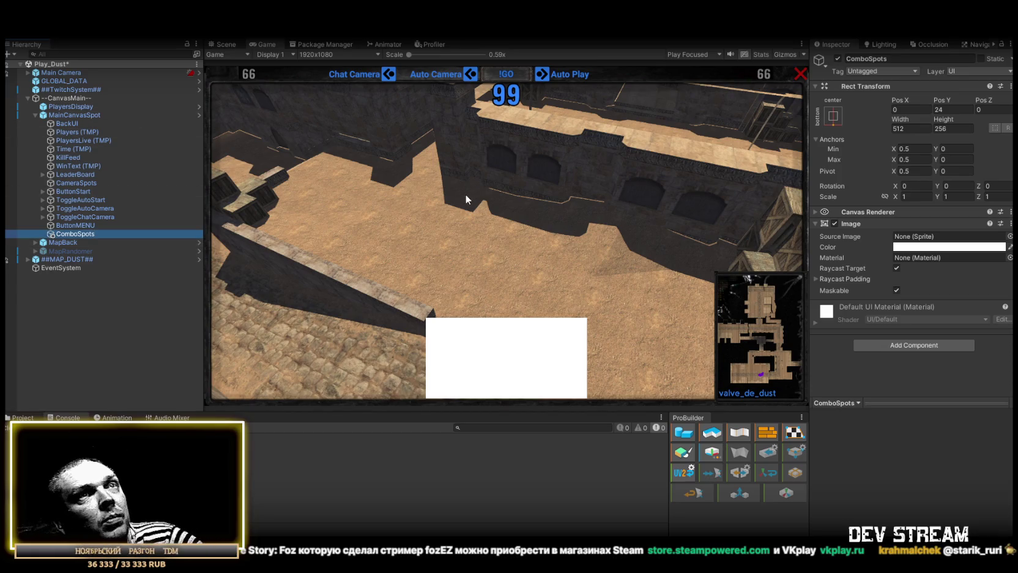
pyautogui.click(24, 418)
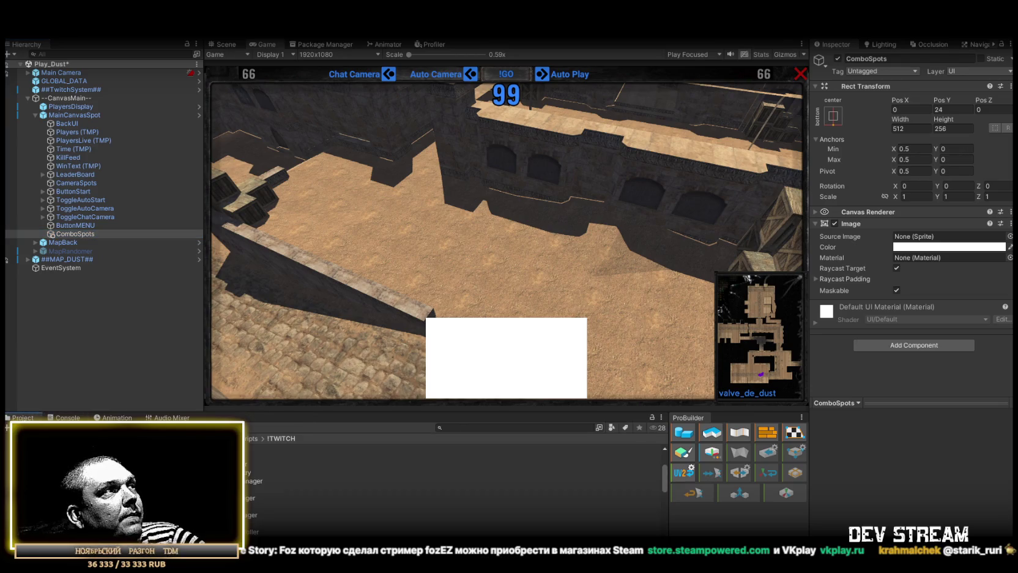
pyautogui.scroll(3, 453, 483)
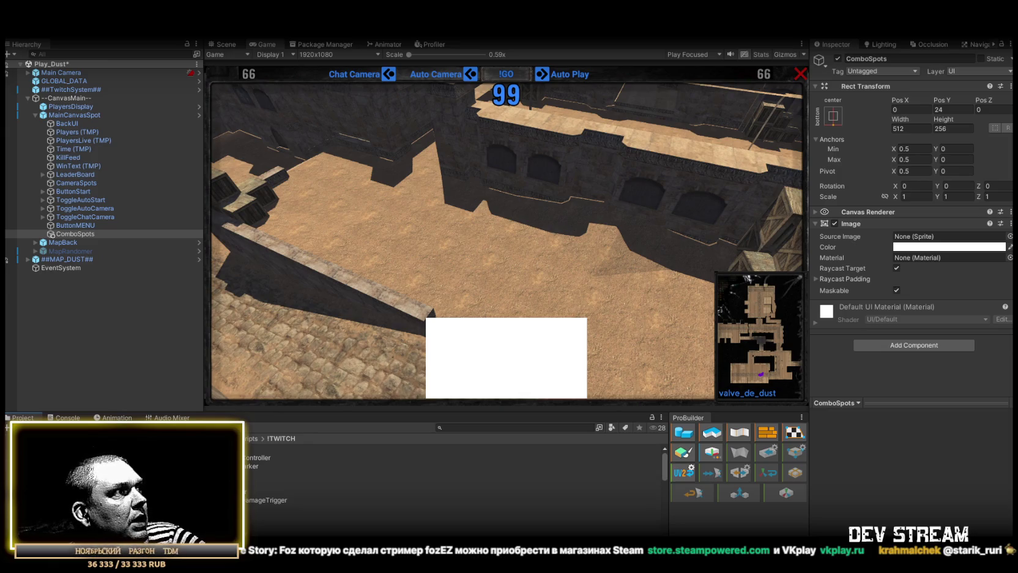
pyautogui.click(122, 465)
pyautogui.doubleClick(251, 448)
# Step: Review TRCchaters1's Inspector components and locate its Character Name reference
pyautogui.scroll(-10, 922, 423)
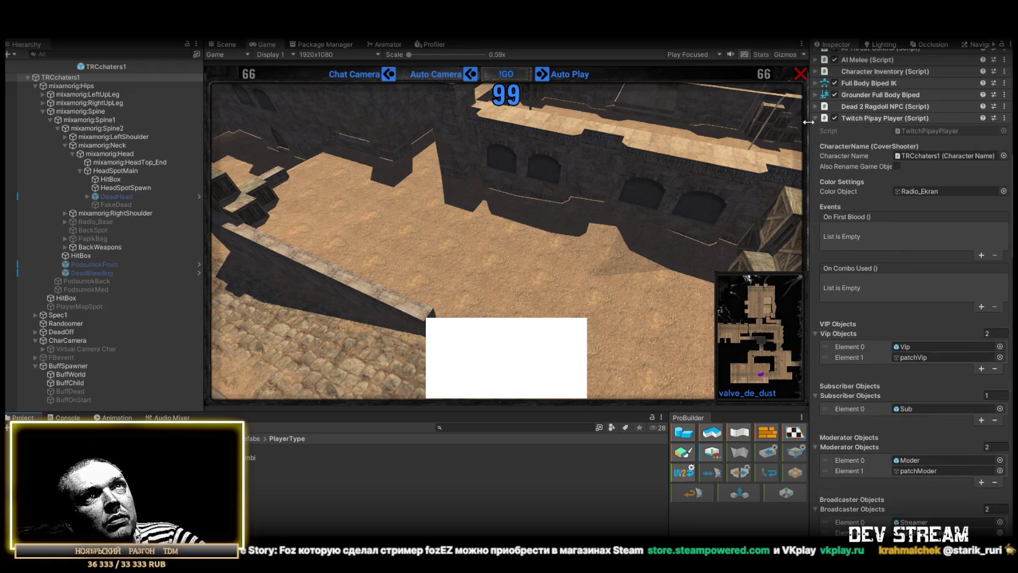
pyautogui.click(923, 155)
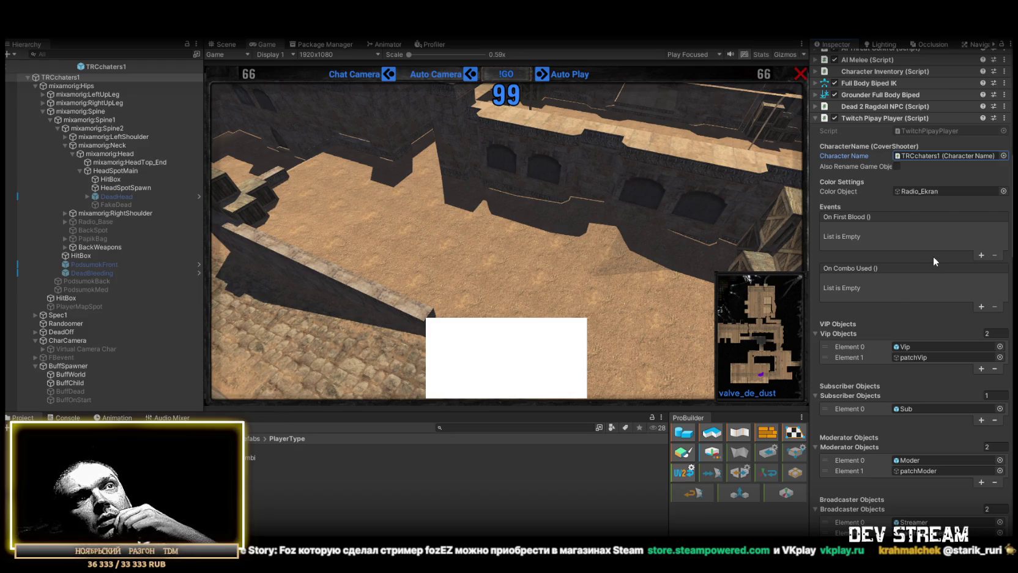
pyautogui.scroll(-10, 933, 257)
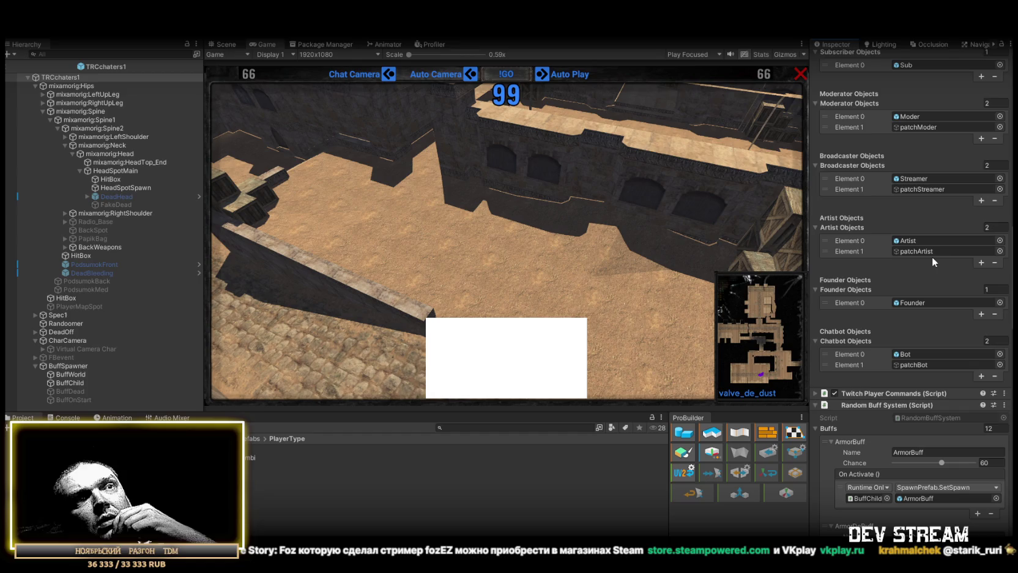
pyautogui.scroll(10, 932, 257)
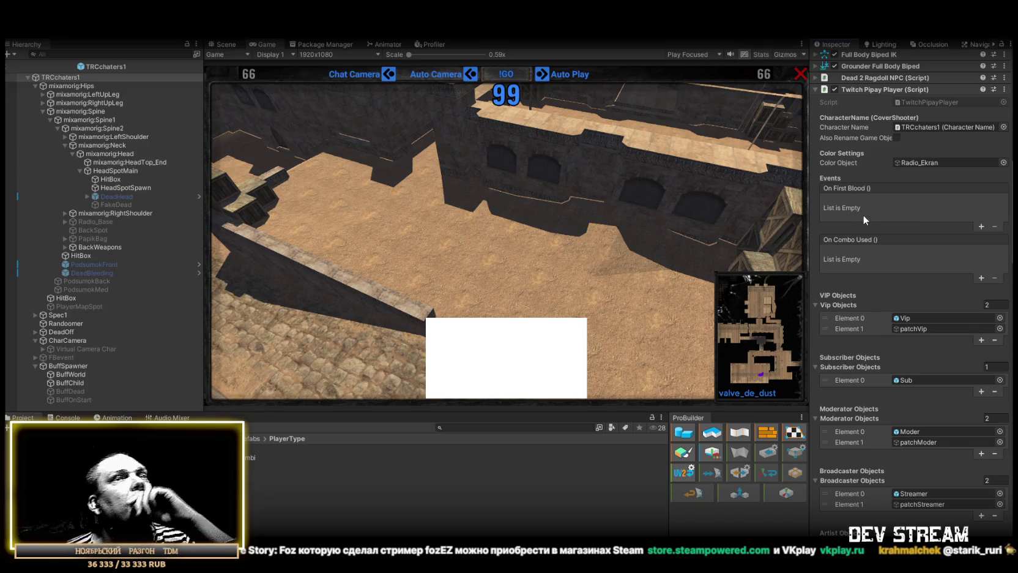
pyautogui.scroll(-10, 901, 240)
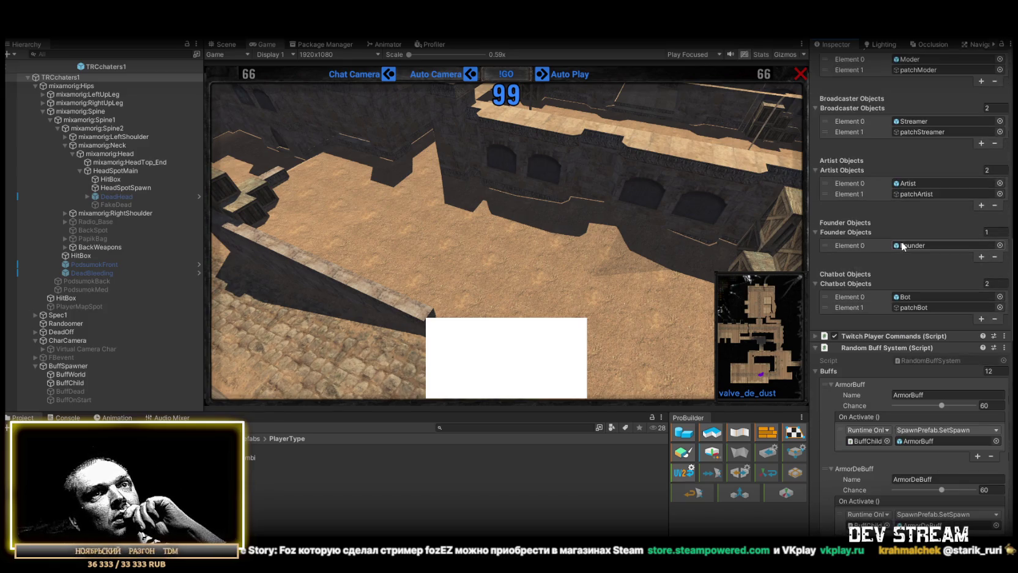
pyautogui.scroll(-3, 902, 245)
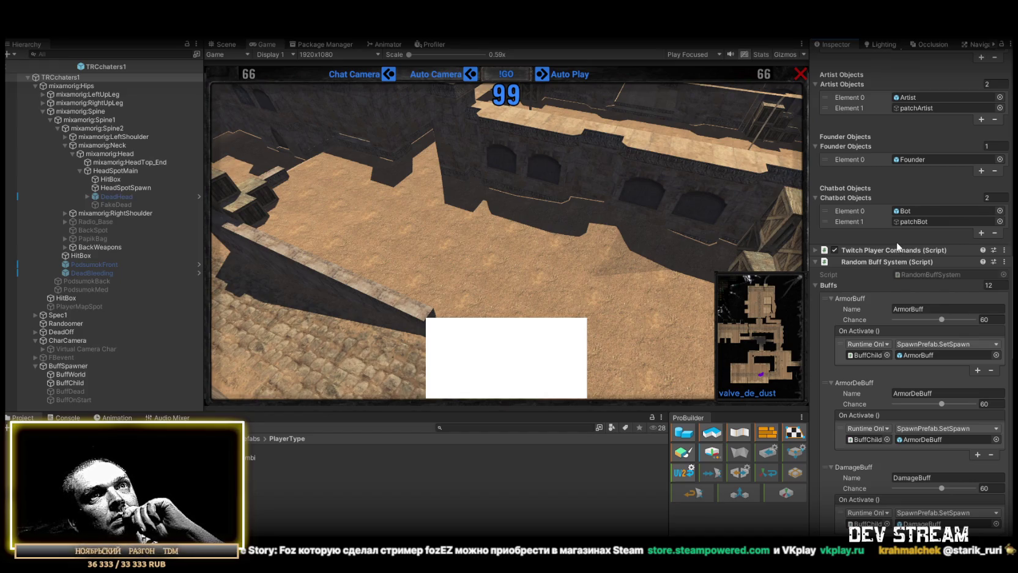
# Step: Collapse Random Buff System and open the Entryfeed prefab from the Prefabs folder
pyautogui.click(815, 261)
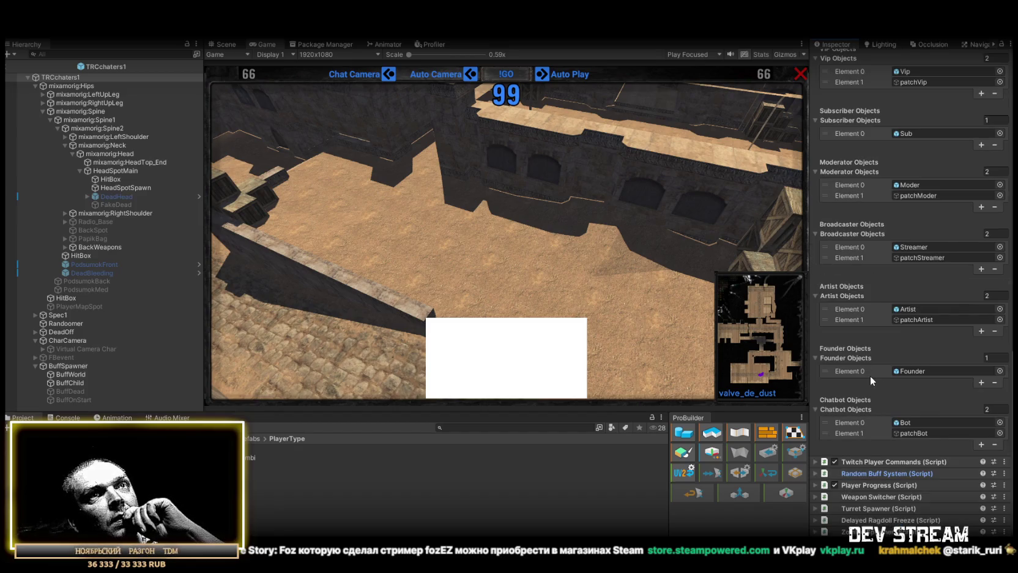
pyautogui.scroll(4, 874, 354)
pyautogui.scroll(4, 895, 342)
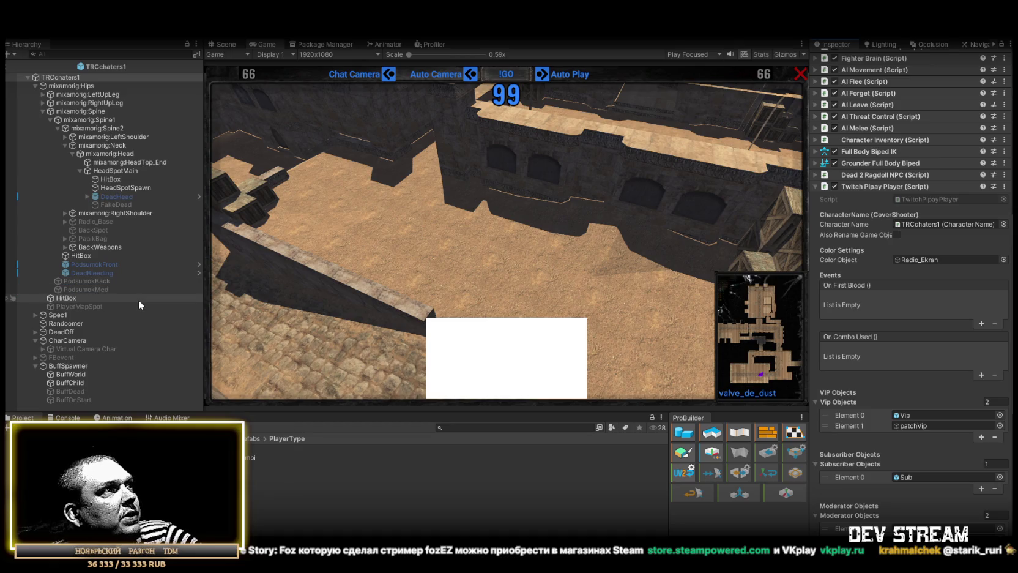
pyautogui.click(253, 438)
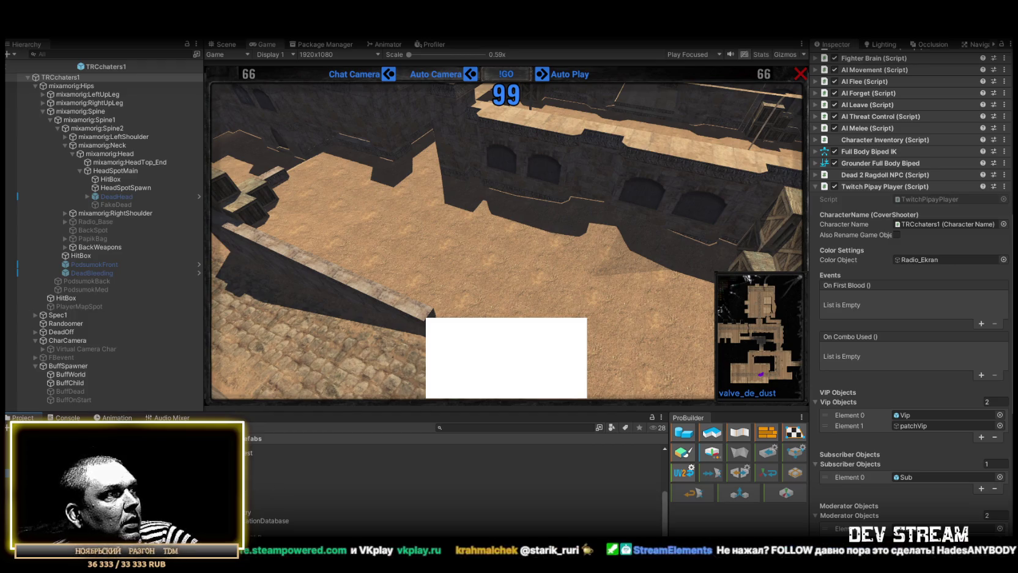
pyautogui.doubleClick(245, 487)
# Step: Test the JoinName text's fit with a long row of Ws, then undo it
pyautogui.click(908, 288)
pyautogui.click(932, 265)
pyautogui.write('WWwwwwwwwwwwwwwwwwwwwwwwwwwwwwwwwww')
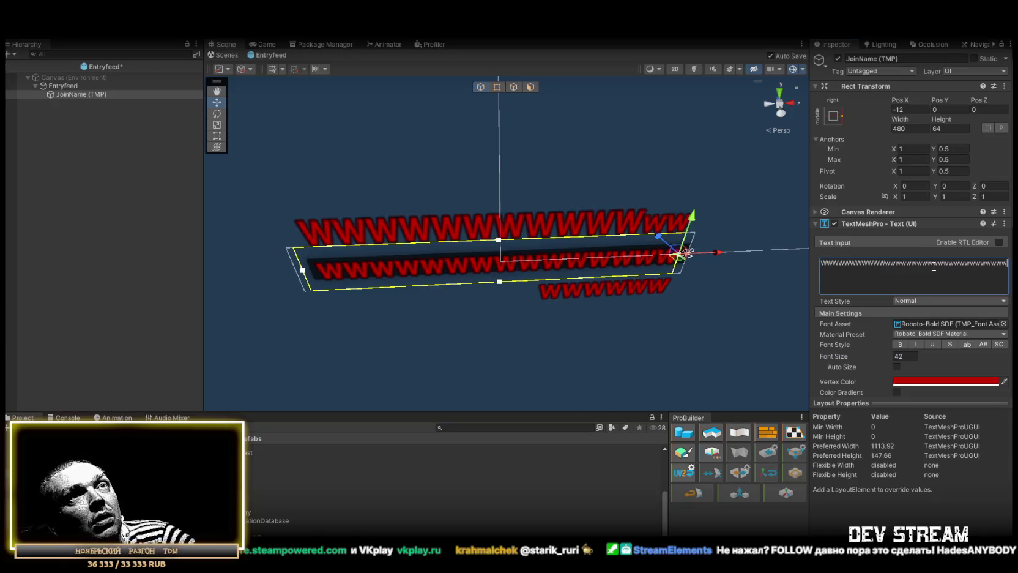
pyautogui.hotkey('ctrl', 'z')
# Step: Make the JoinName box 512 wide and enable Auto Size with Min 34, Max 72
pyautogui.click(916, 128)
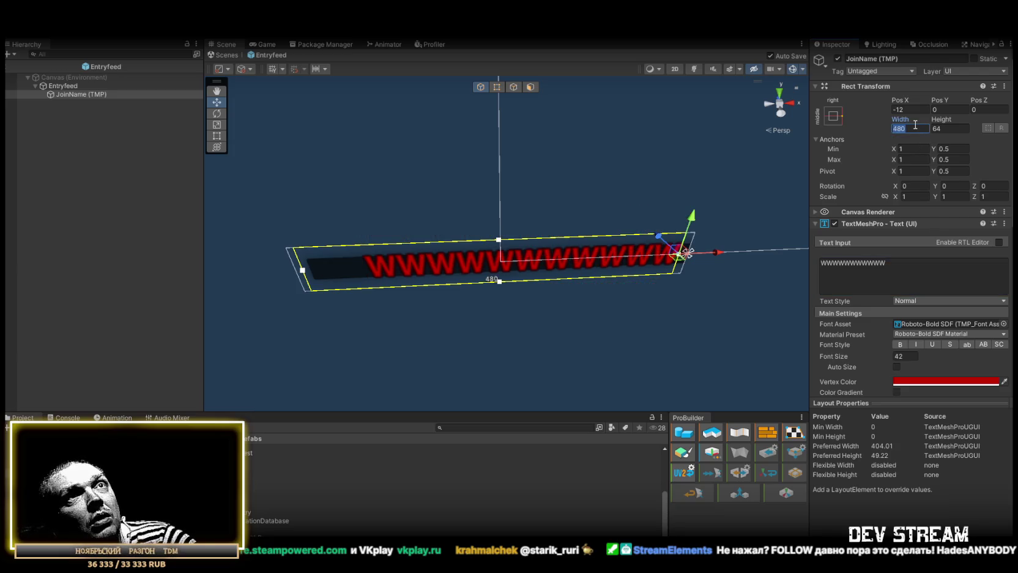
pyautogui.write('512')
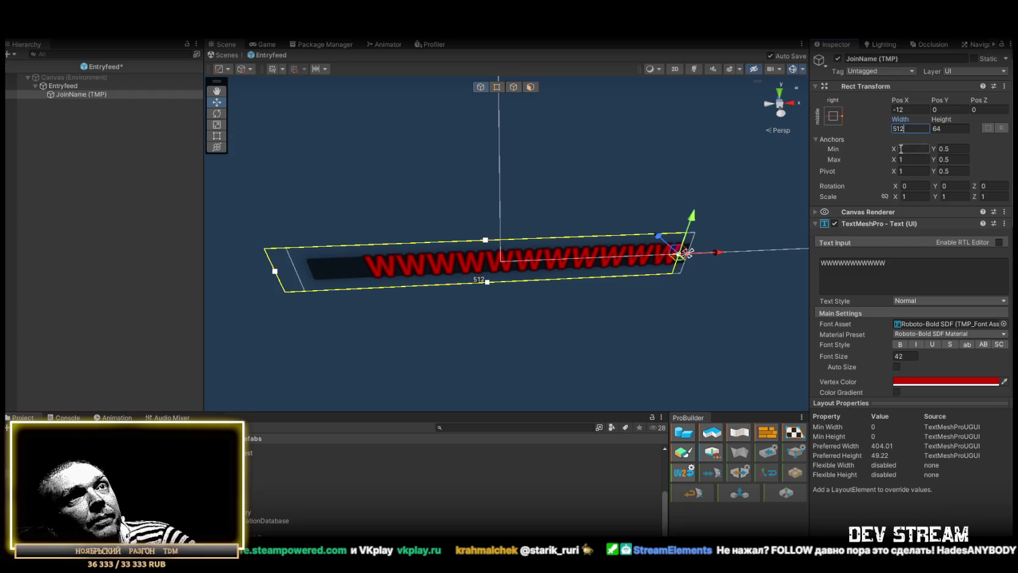
pyautogui.moveTo(842, 355)
pyautogui.mouseDown()
pyautogui.moveTo(796, 355)
pyautogui.moveTo(851, 352)
pyautogui.moveTo(796, 350)
pyautogui.mouseUp()
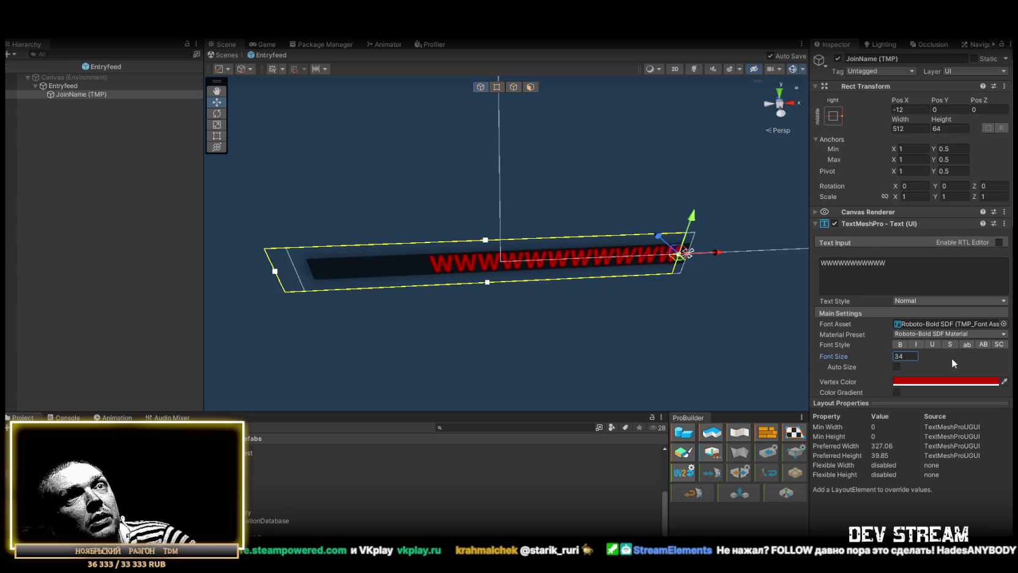
pyautogui.scroll(-3, 952, 357)
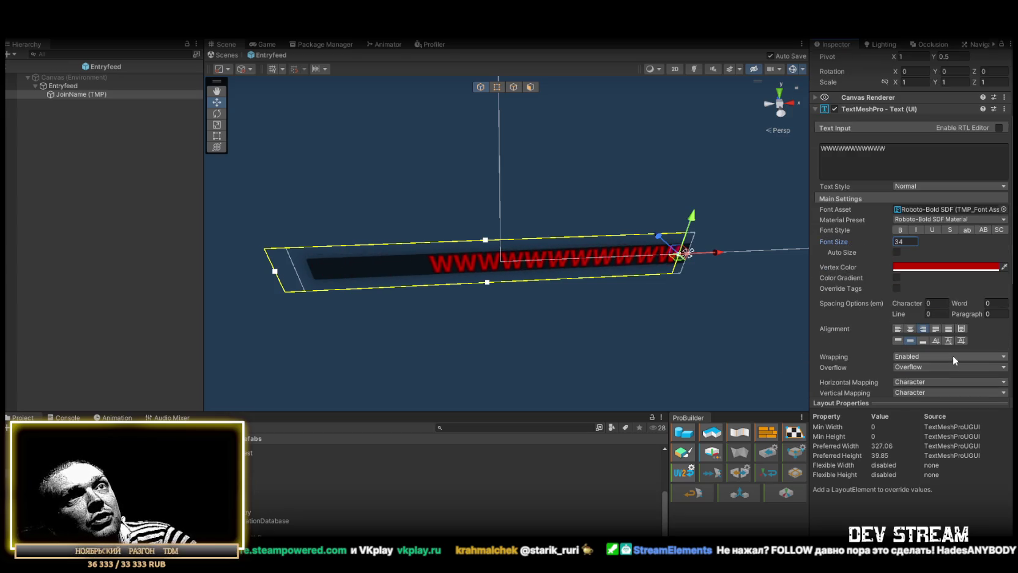
pyautogui.click(897, 252)
pyautogui.click(916, 261)
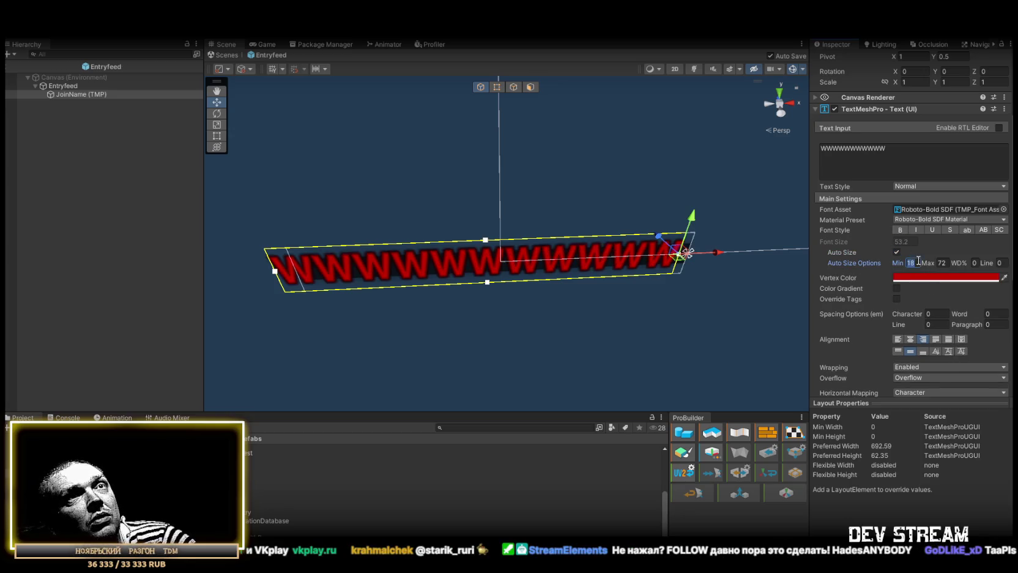
pyautogui.write('34')
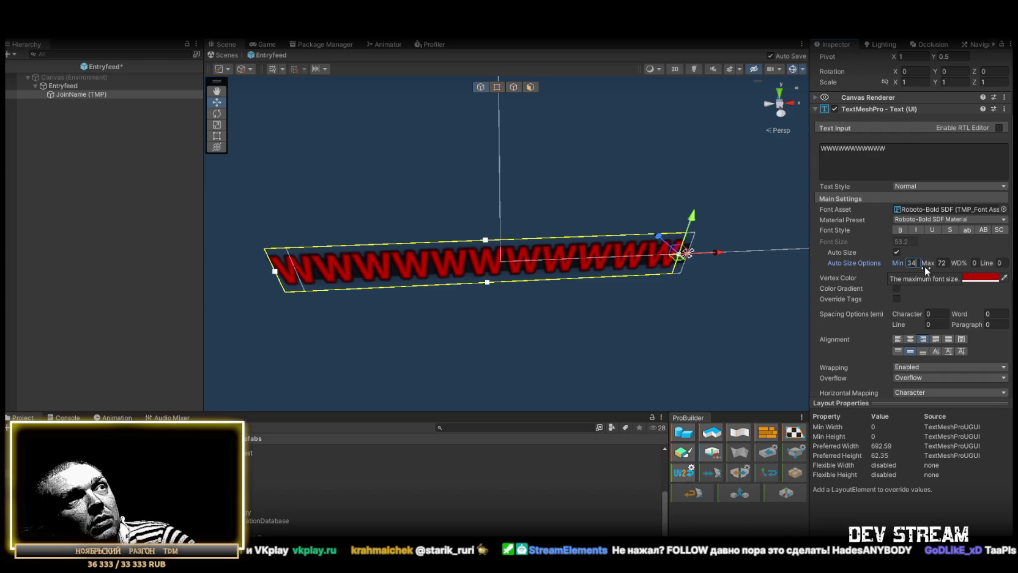
pyautogui.click(945, 263)
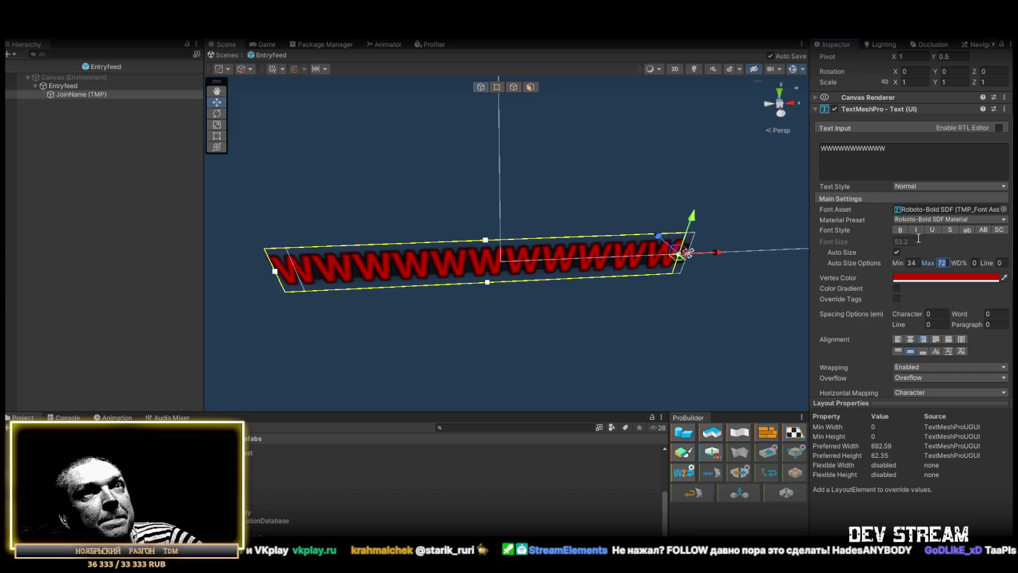
# Step: Tint the JoinName vertex colour grey (RGB 155, 155, 155) and return to the Play_Dust scene
pyautogui.click(952, 278)
pyautogui.moveTo(931, 347)
pyautogui.mouseDown()
pyautogui.moveTo(890, 367)
pyautogui.moveTo(891, 357)
pyautogui.mouseUp()
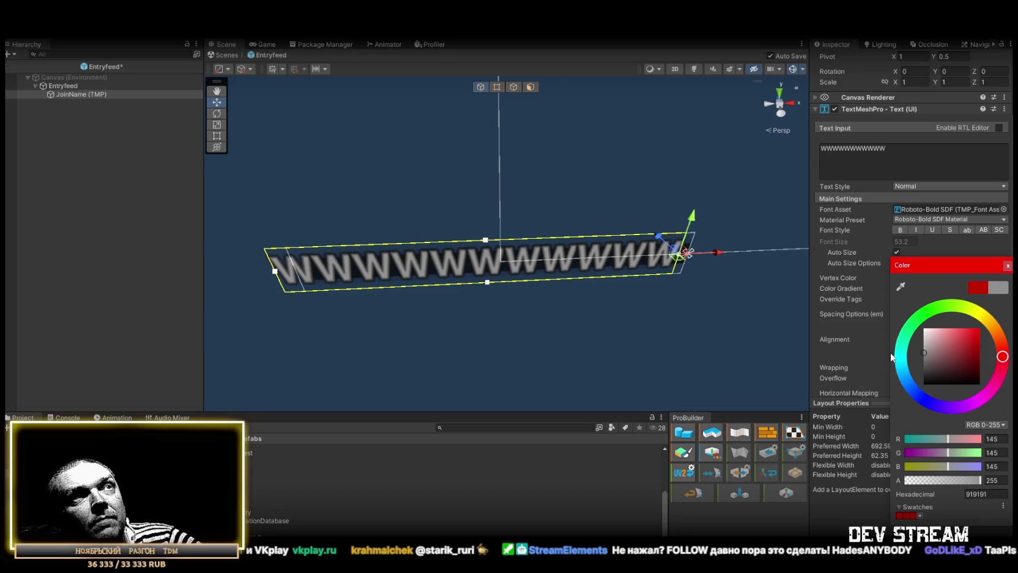
pyautogui.click(1002, 439)
pyautogui.write('155')
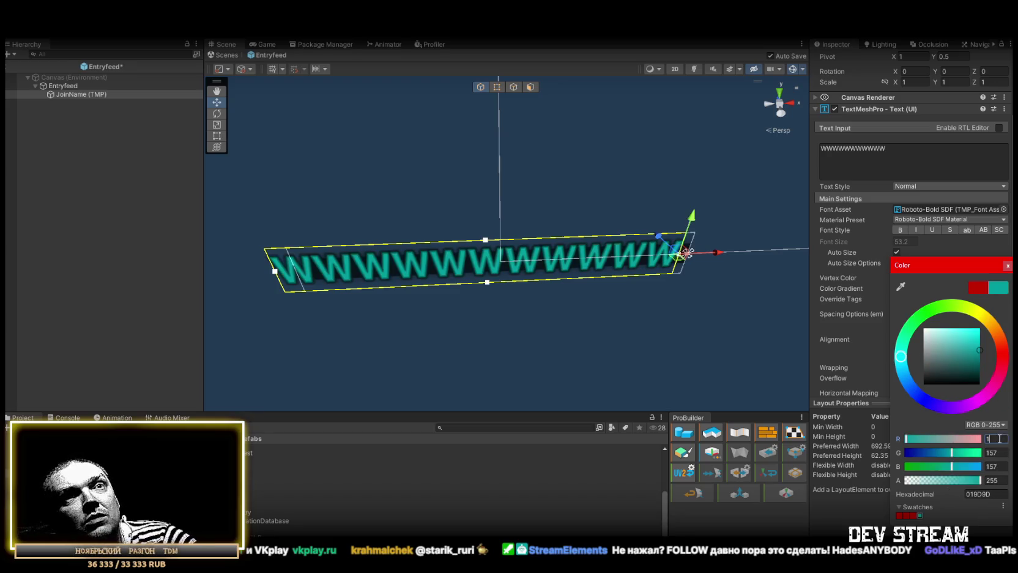
pyautogui.press('Tab')
pyautogui.write('155')
pyautogui.press('Tab')
pyautogui.write('155')
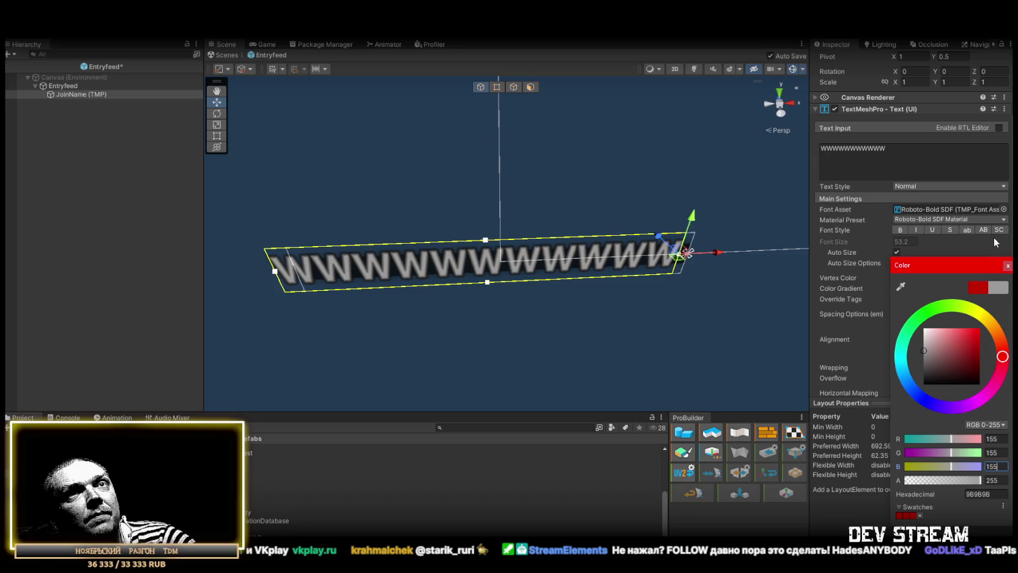
pyautogui.click(1007, 267)
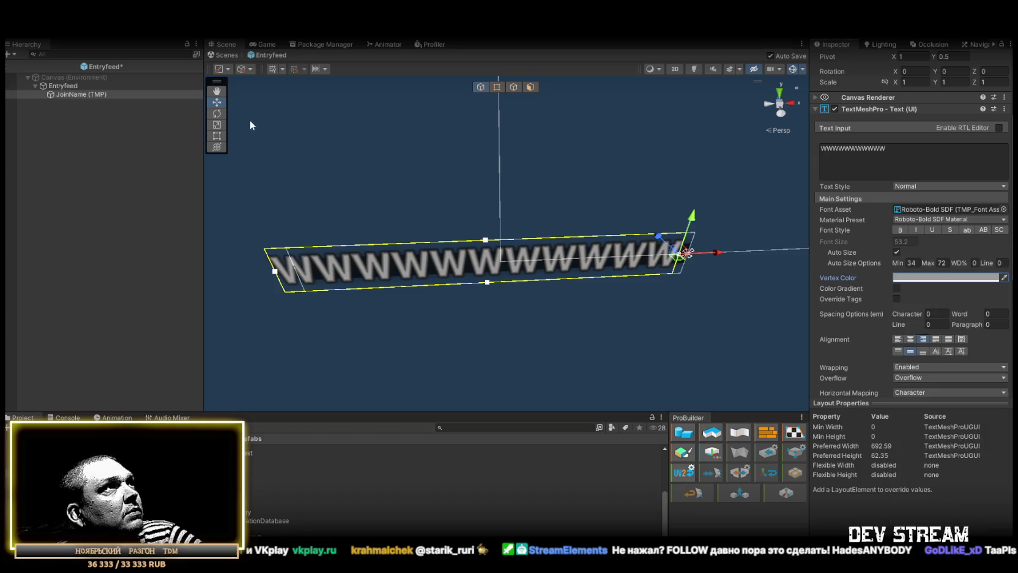
pyautogui.click(232, 56)
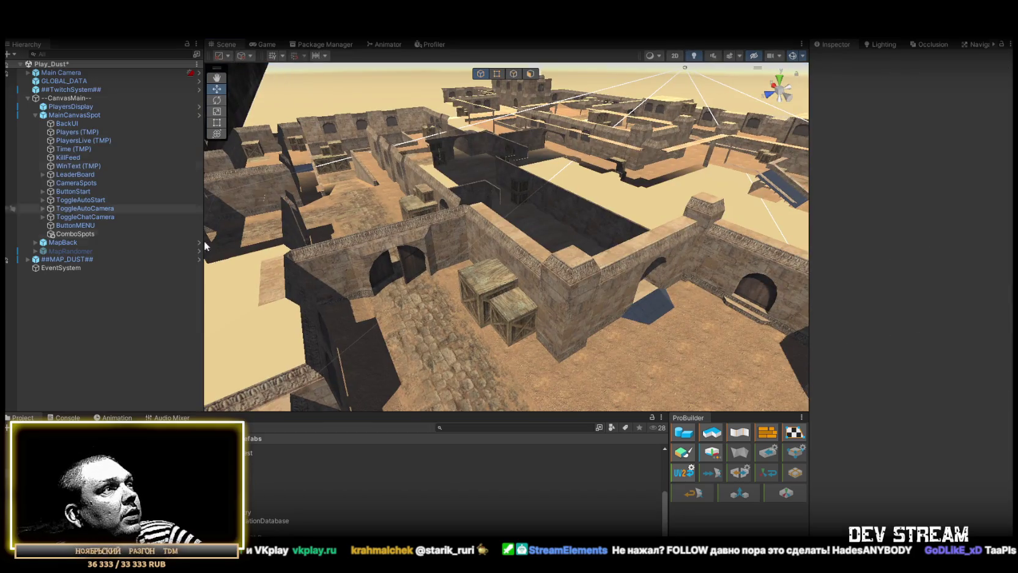
# Step: Duplicate the Entryfeed prefab with Ctrl+D and select the resulting Combofeed copy
pyautogui.click(214, 494)
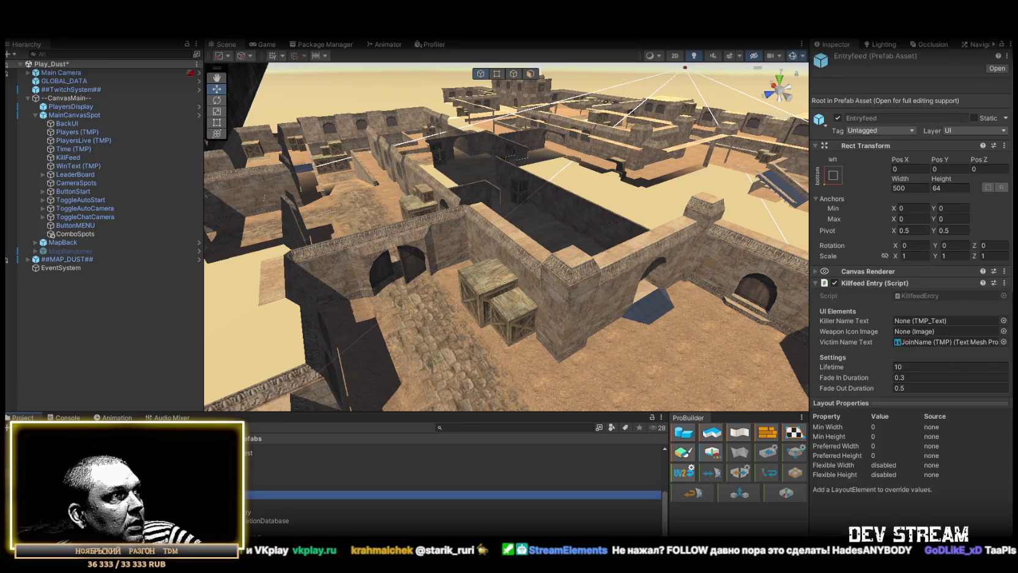
pyautogui.hotkey('ctrl', 'd')
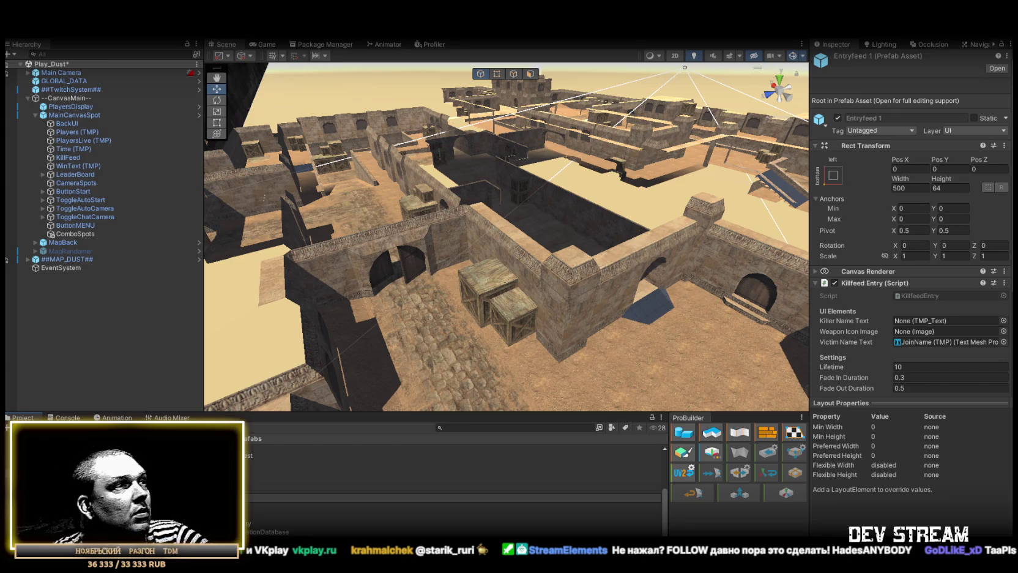
pyautogui.click(367, 498)
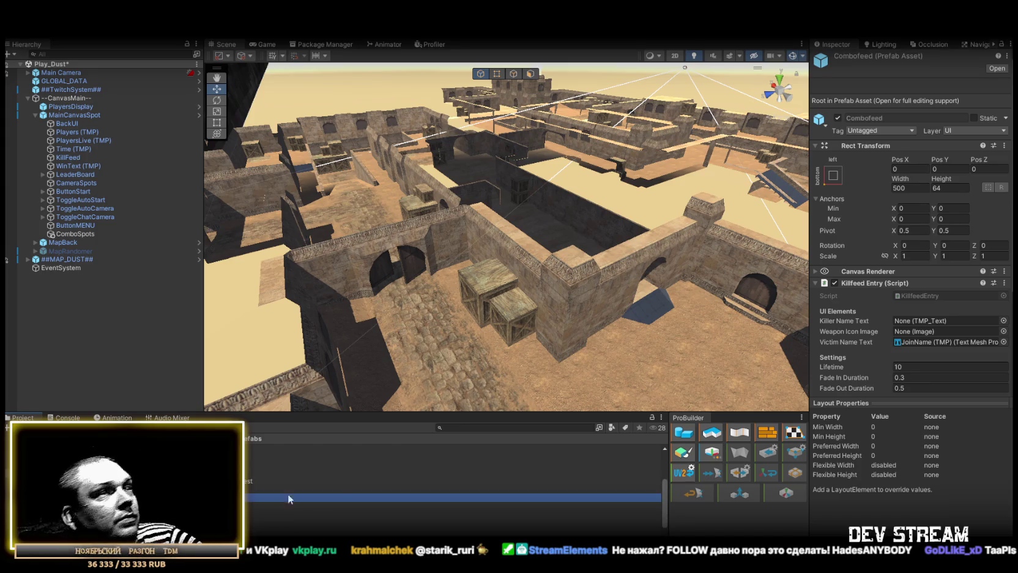
# Step: Open Combofeed in Prefab Mode and bring up anchor presets for its JoinName (TMP) text
pyautogui.doubleClick(270, 497)
pyautogui.moveTo(533, 243)
pyautogui.mouseDown()
pyautogui.moveTo(641, 232)
pyautogui.moveTo(590, 230)
pyautogui.moveTo(628, 214)
pyautogui.mouseUp()
pyautogui.scroll(-10, 628, 214)
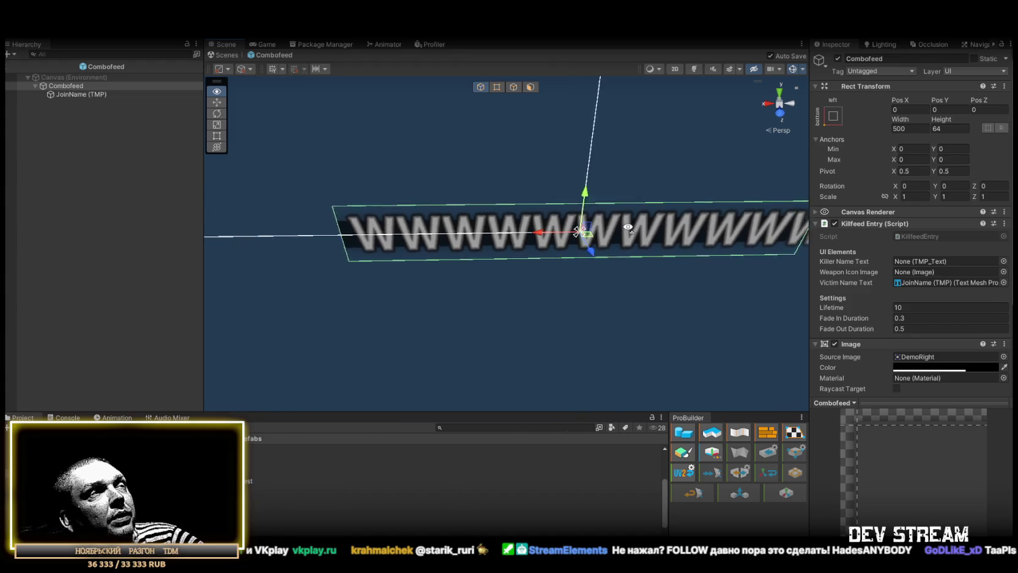
pyautogui.scroll(-3, 628, 228)
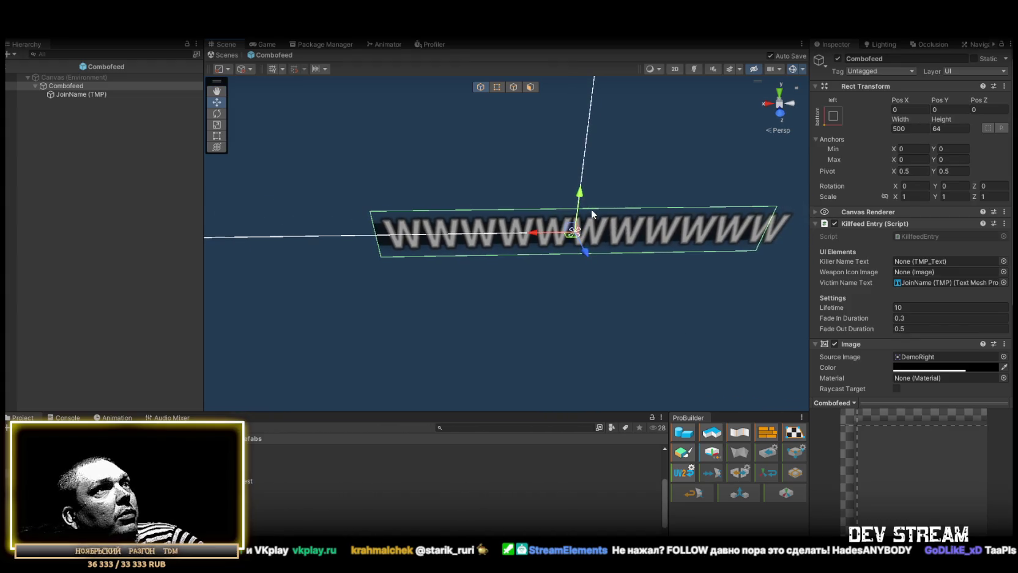
pyautogui.click(74, 93)
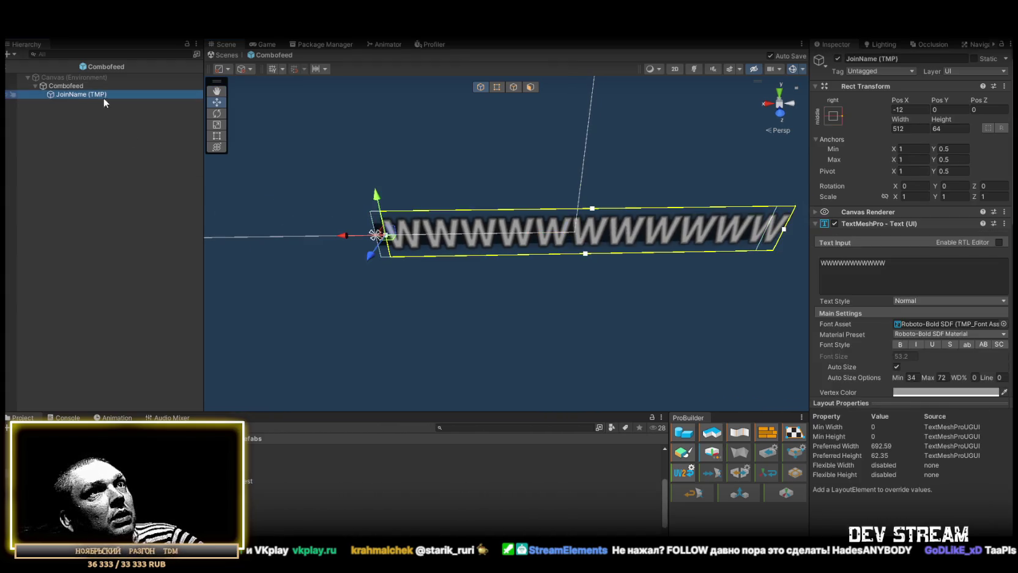
pyautogui.scroll(-3, 905, 371)
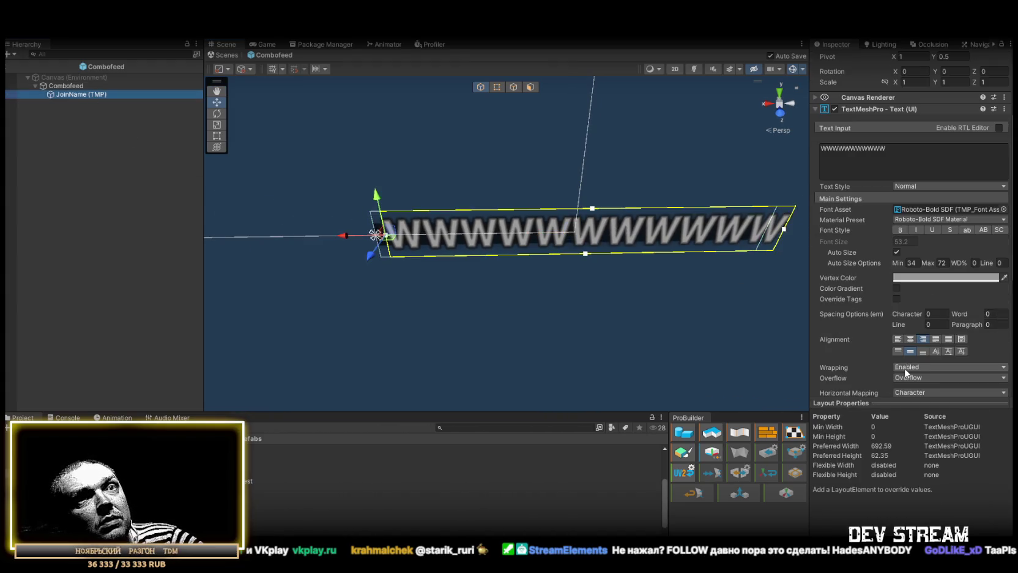
pyautogui.click(82, 86)
pyautogui.click(70, 94)
pyautogui.scroll(3, 950, 198)
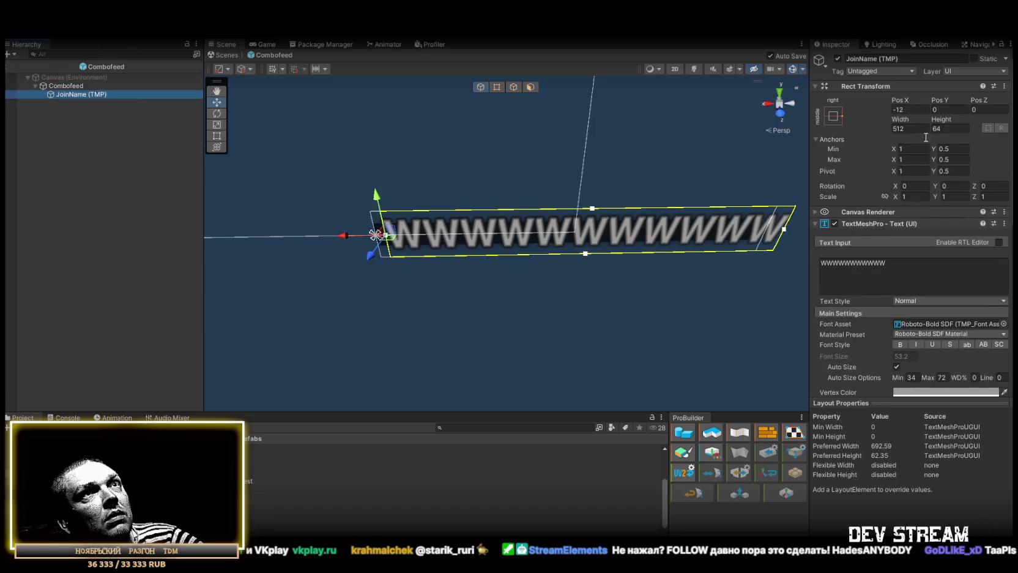
pyautogui.click(834, 115)
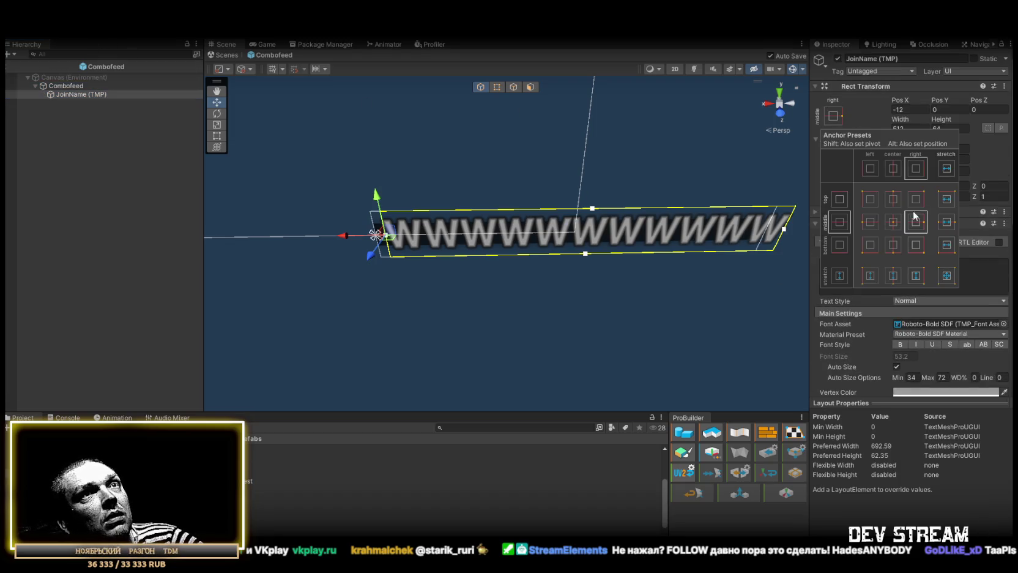
# Step: Anchor the name text to the centre, enter Pos X 512, and centre-align the text
pyautogui.click(919, 110)
pyautogui.write('512')
pyautogui.press('Return')
pyautogui.scroll(-5, 911, 245)
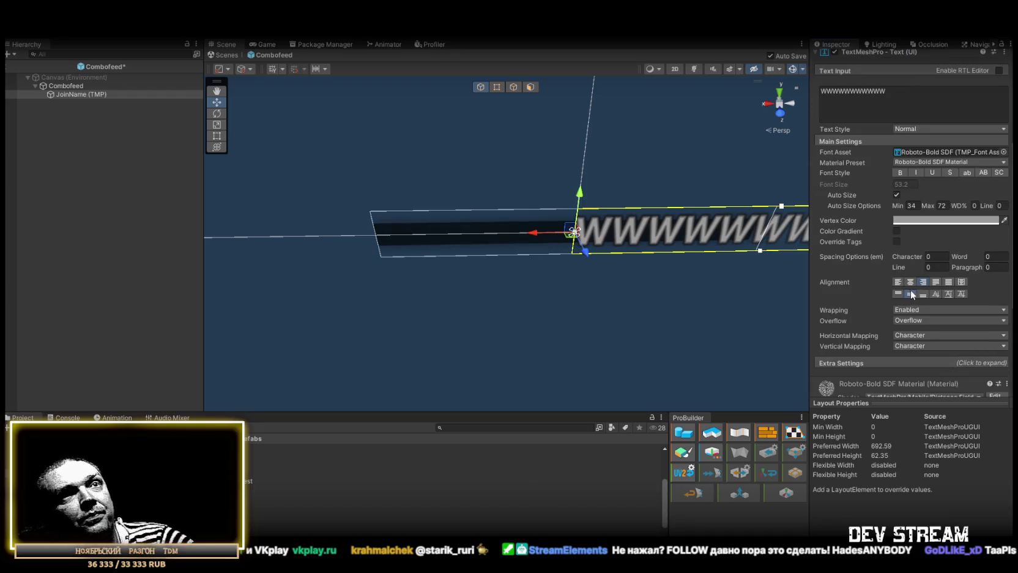
pyautogui.click(909, 283)
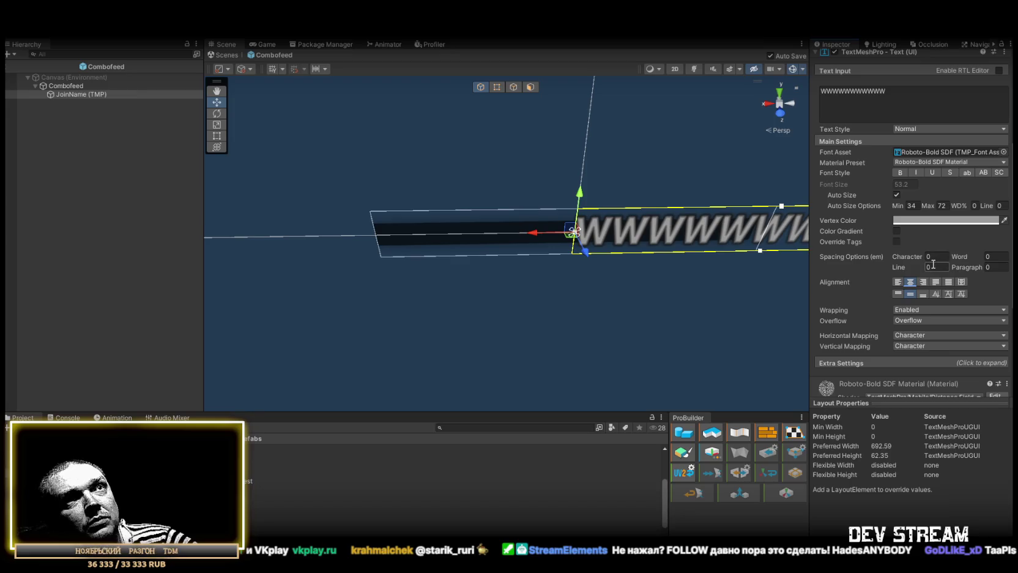
# Step: Set the text's Pivot X to 0.5 and Pos X to 0
pyautogui.scroll(5, 956, 237)
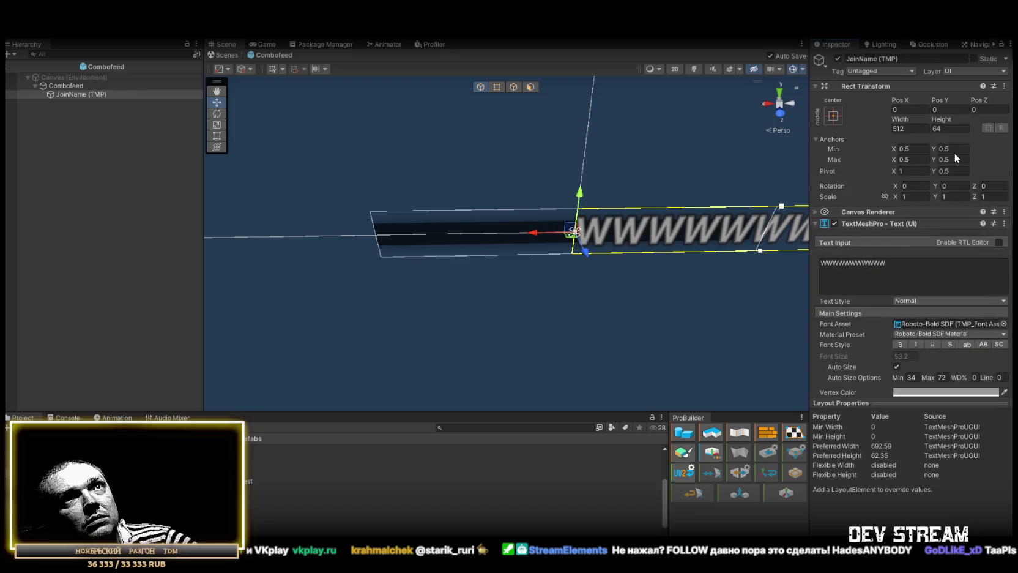
pyautogui.click(912, 171)
pyautogui.write('0.5')
pyautogui.press('Return')
pyautogui.click(915, 110)
pyautogui.write('0')
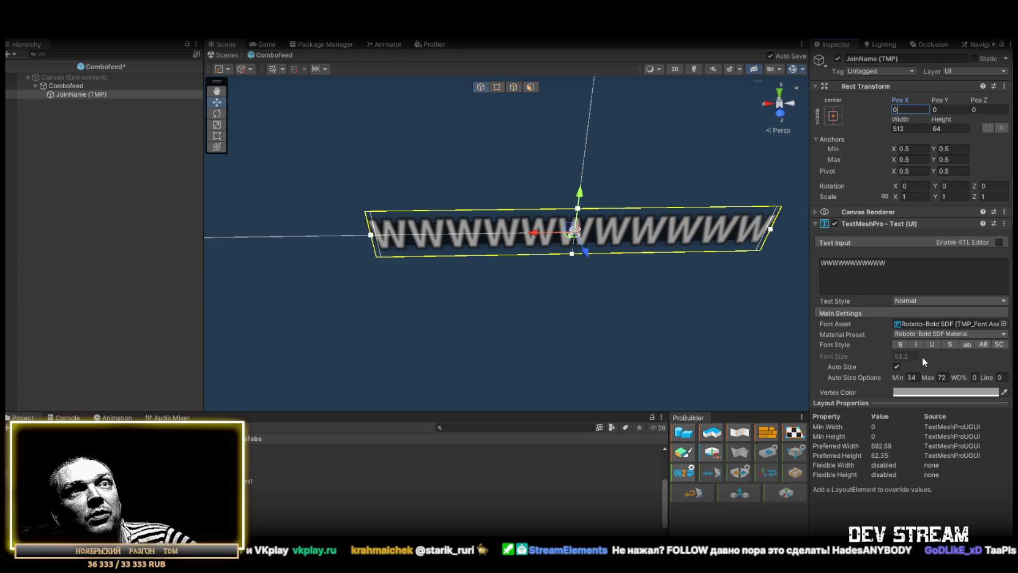
# Step: Change the JoinName text box width from 512 to 1024, keeping height 64
pyautogui.scroll(-10, 921, 356)
pyautogui.scroll(-1, 926, 325)
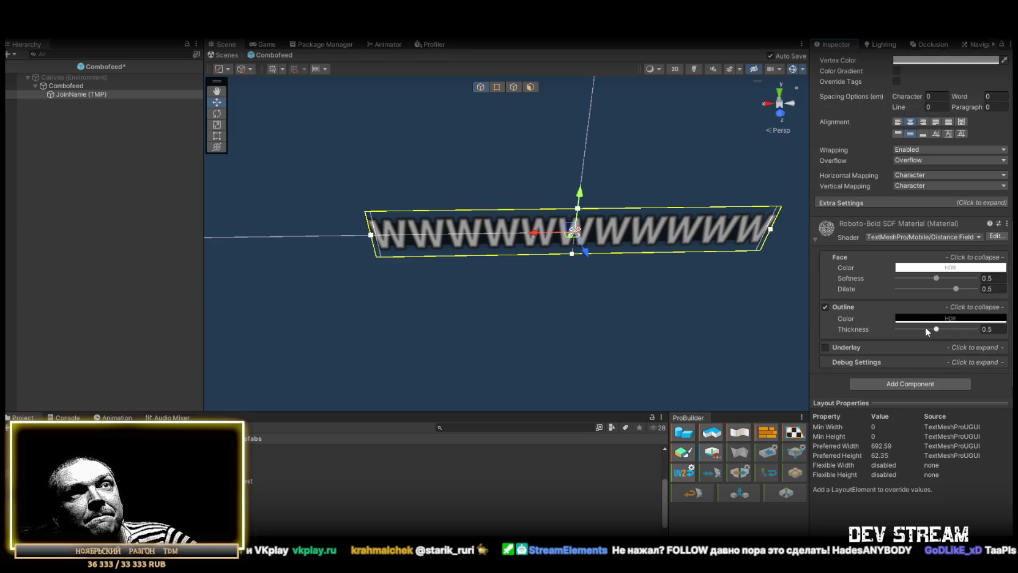
pyautogui.scroll(9, 924, 326)
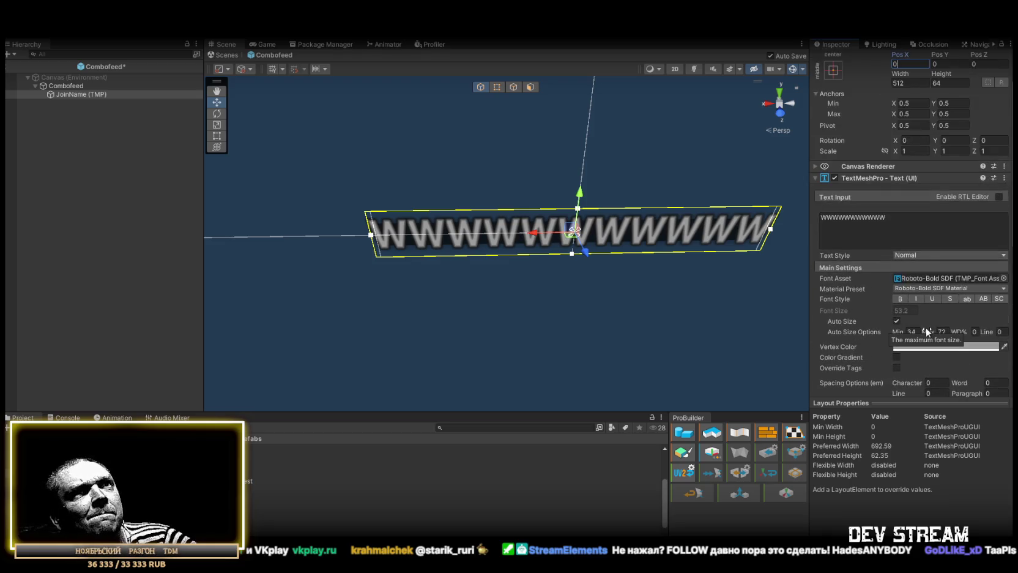
pyautogui.scroll(2, 922, 360)
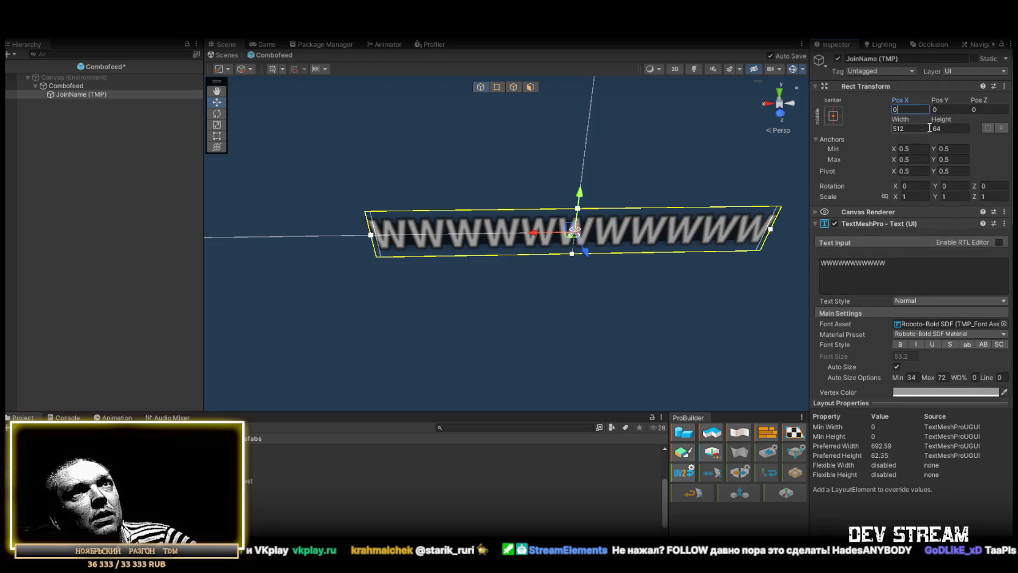
pyautogui.click(950, 128)
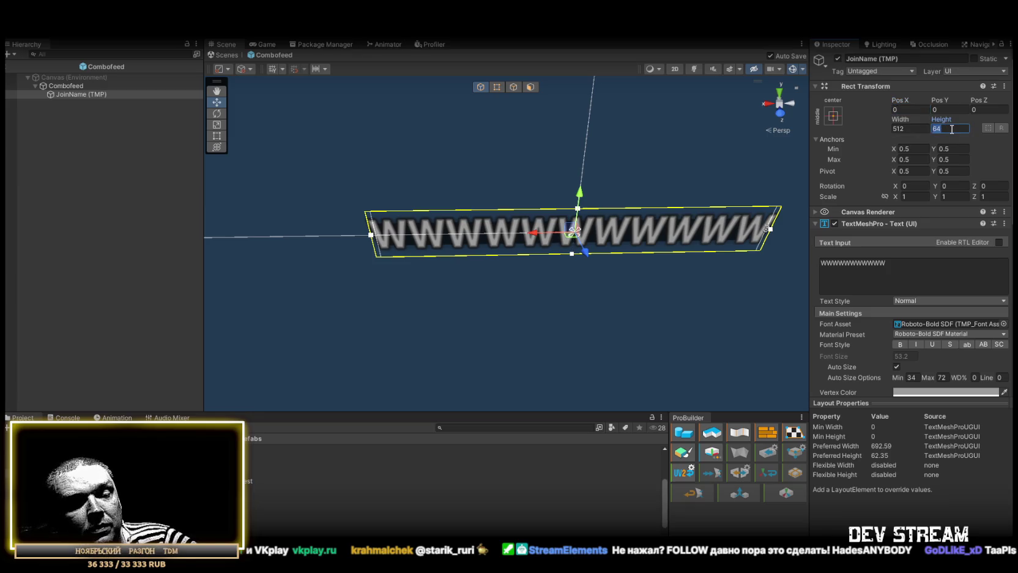
pyautogui.click(910, 268)
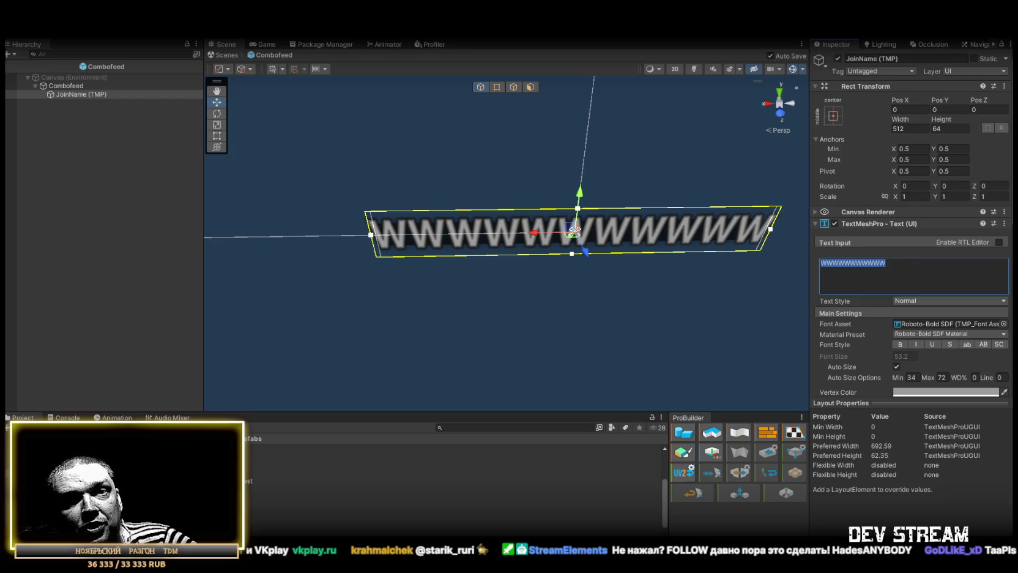
pyautogui.click(919, 128)
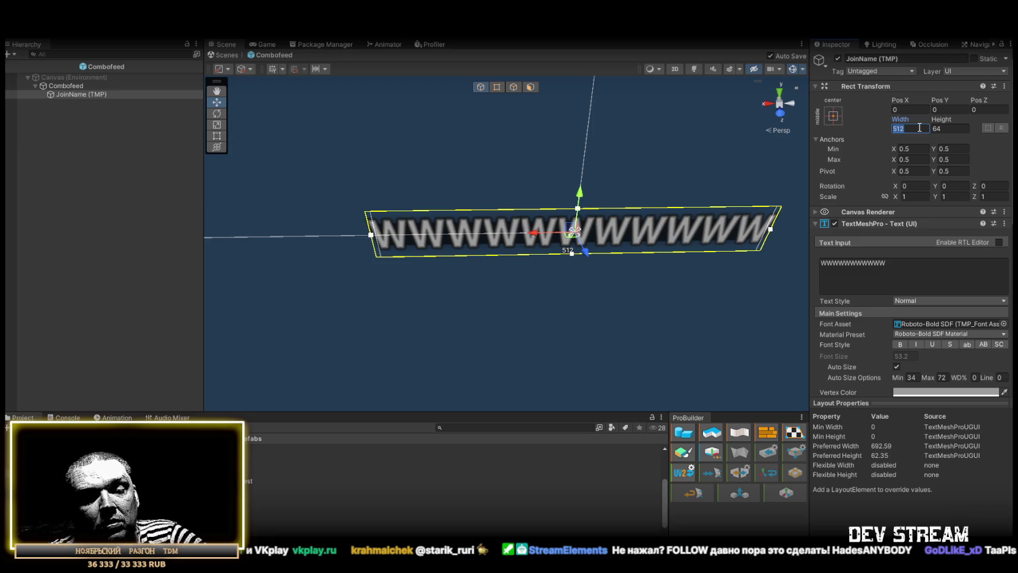
pyautogui.write('1024')
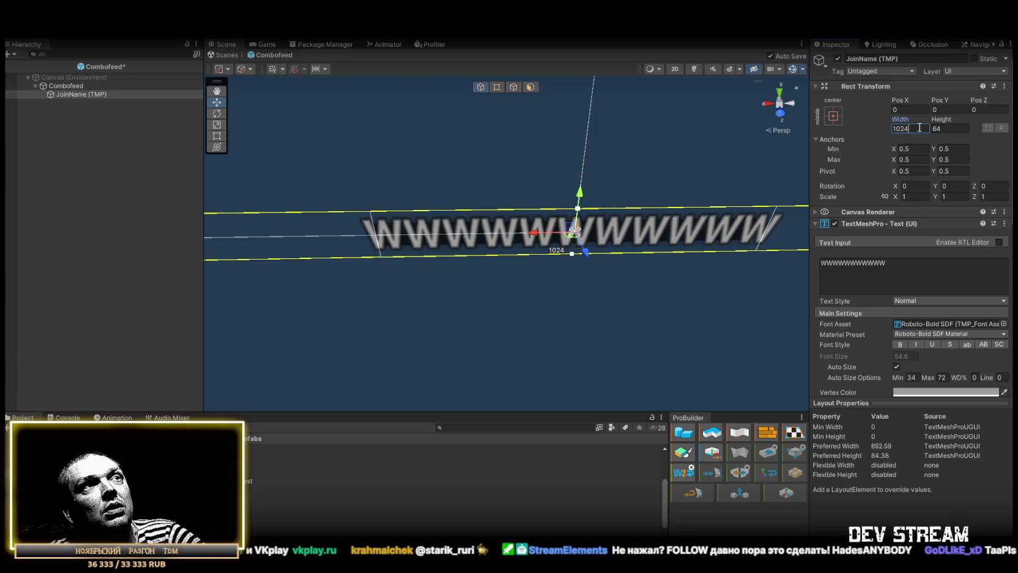
pyautogui.moveTo(588, 309)
pyautogui.mouseDown()
pyautogui.moveTo(478, 288)
pyautogui.moveTo(586, 290)
pyautogui.mouseUp()
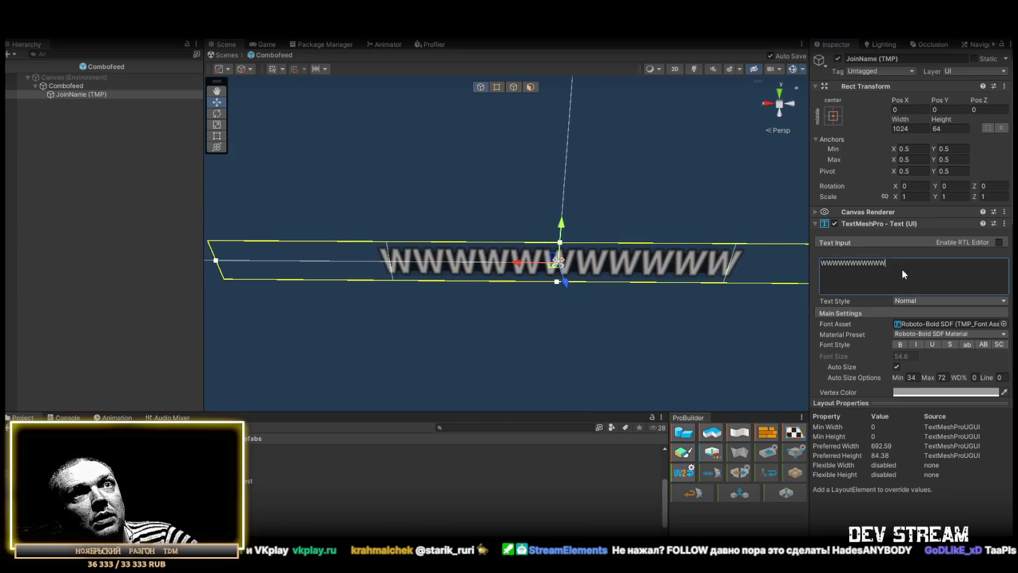
# Step: Replace the W placeholder with a pasted sample viewer name plus '!COMBO', viewed from the front
pyautogui.click(901, 269)
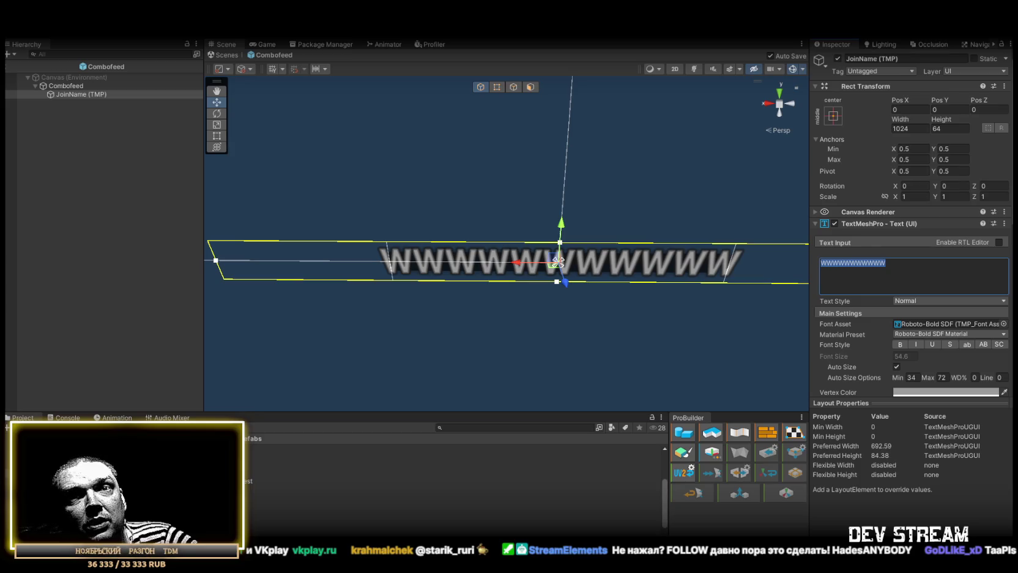
pyautogui.click(901, 269)
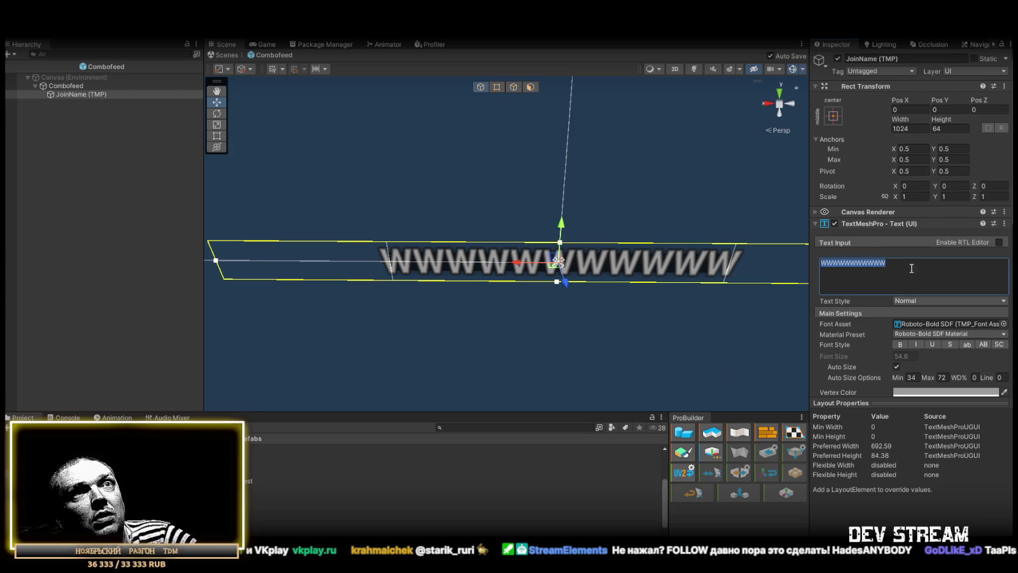
pyautogui.hotkey('ctrl', 'a')
pyautogui.write('ChelovekGoida')
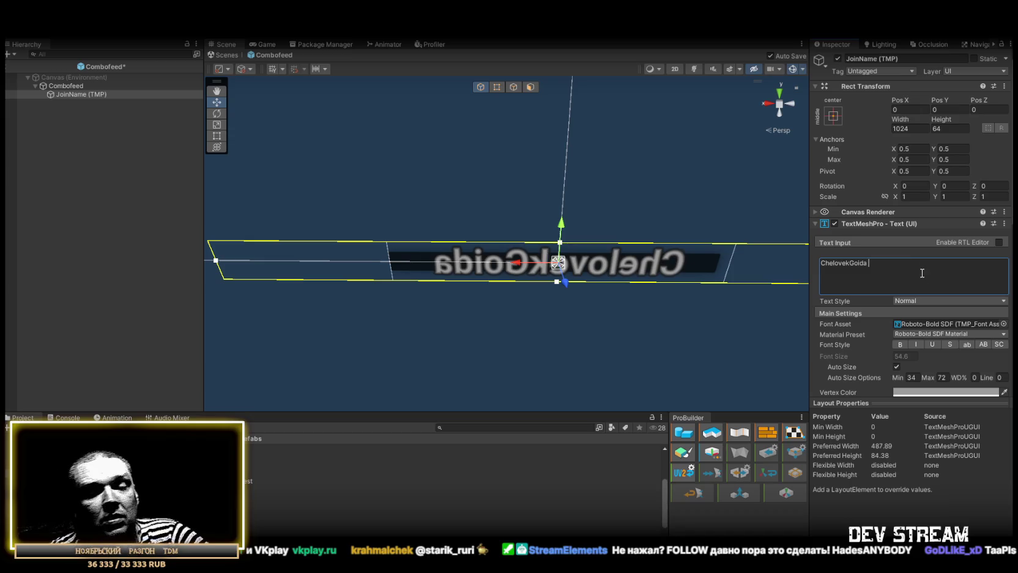
pyautogui.write('!COMBO')
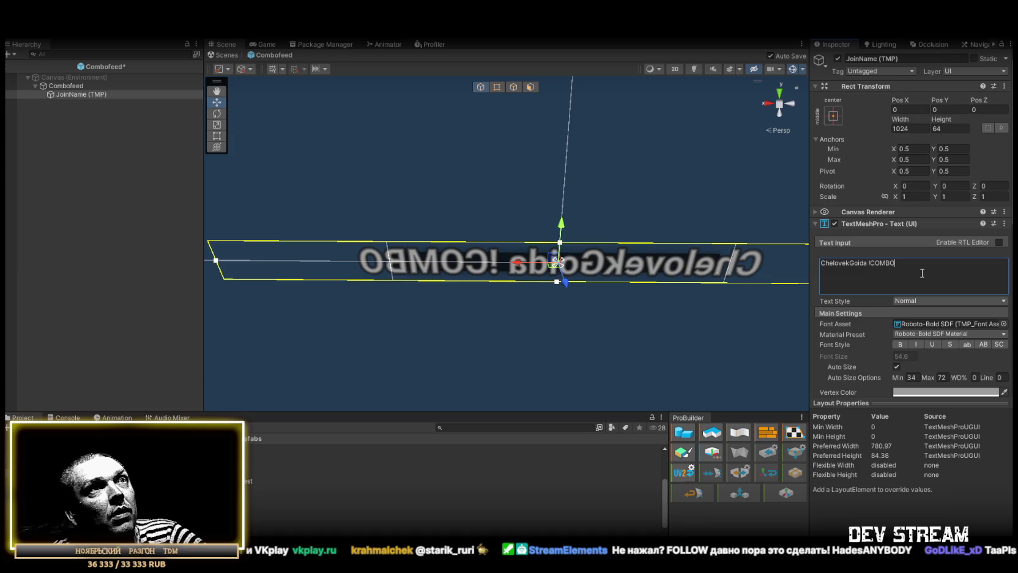
pyautogui.moveTo(629, 229)
pyautogui.mouseDown()
pyautogui.moveTo(582, 275)
pyautogui.moveTo(728, 239)
pyautogui.moveTo(645, 227)
pyautogui.mouseUp()
pyautogui.scroll(5, 646, 227)
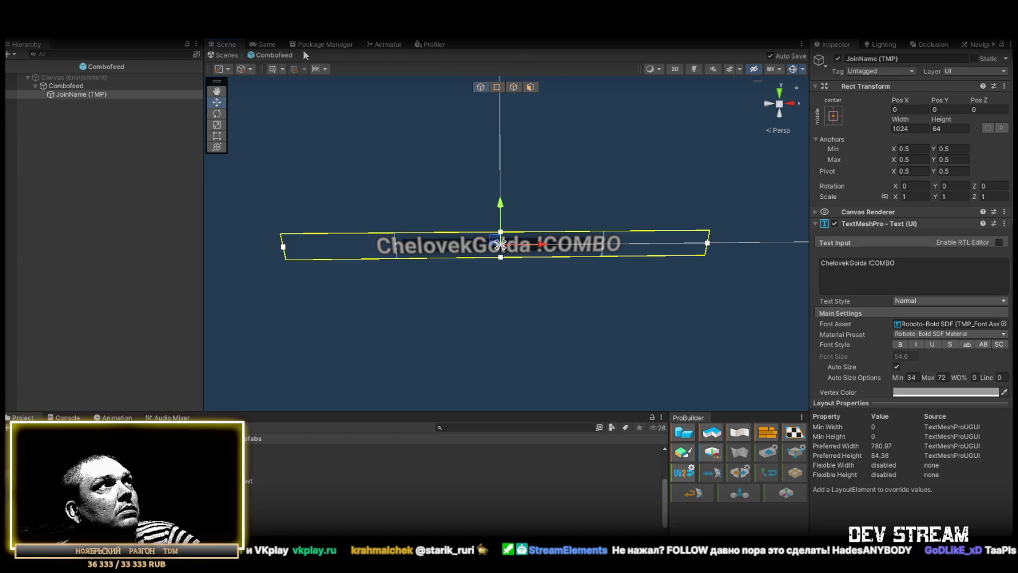
# Step: Remove the Killfeed Entry component from the Combofeed and Entryfeed prefabs
pyautogui.click(66, 86)
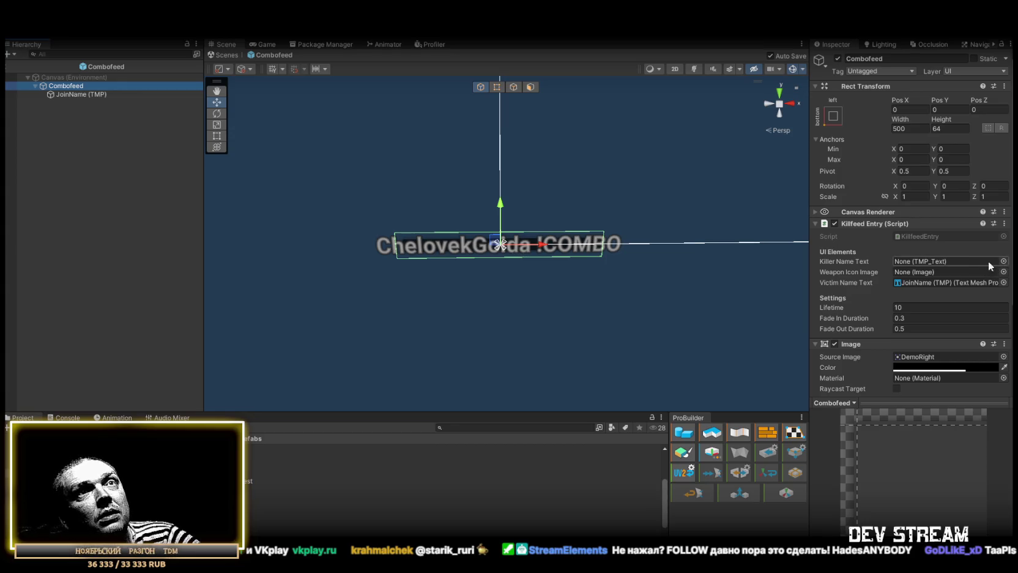
pyautogui.click(1004, 223)
pyautogui.click(903, 251)
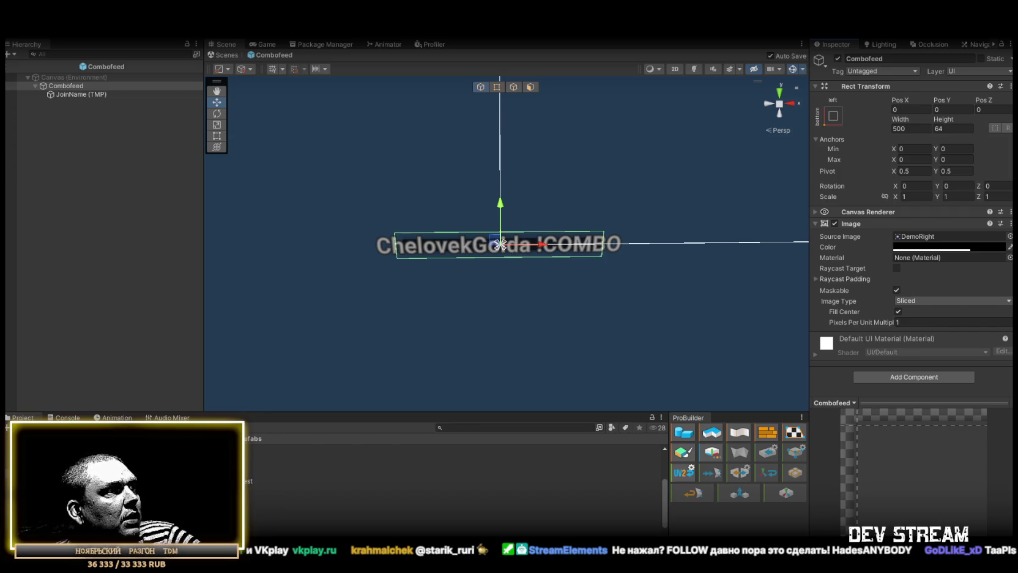
pyautogui.click(263, 530)
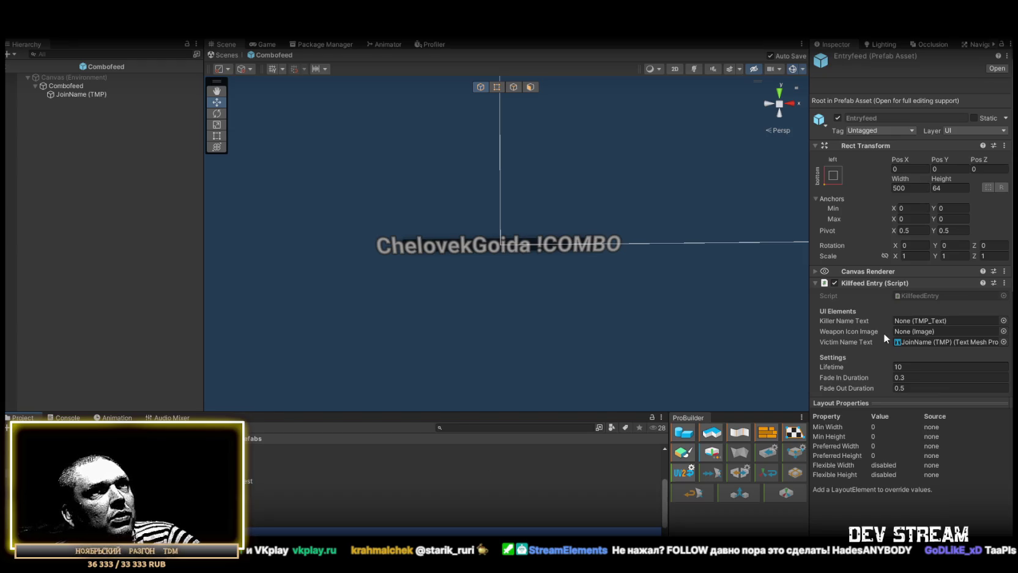
pyautogui.click(1004, 283)
pyautogui.click(901, 309)
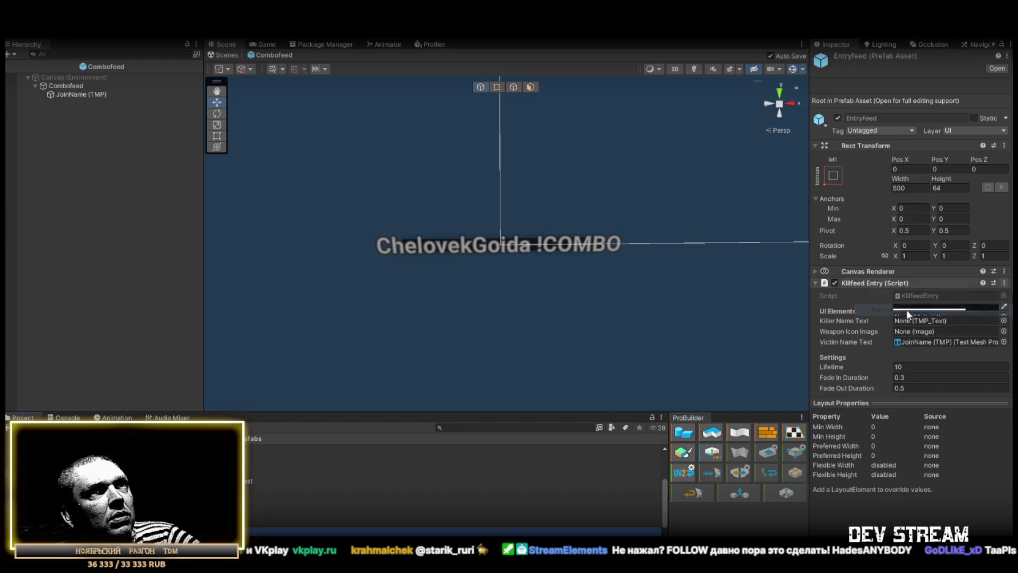
# Step: Leave Combofeed prefab editing and return to the Play_Dust scene
pyautogui.scroll(-1, 907, 362)
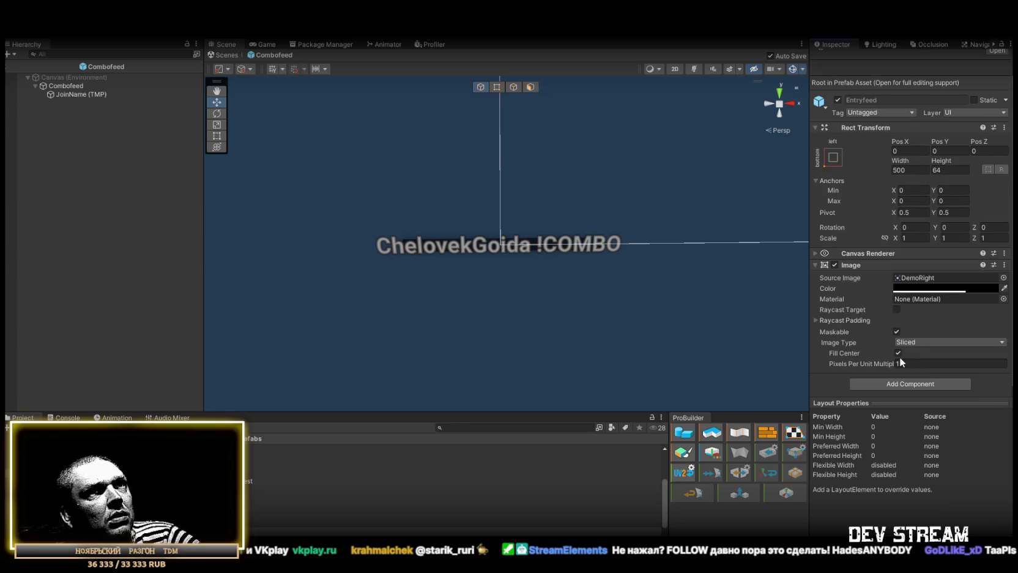
pyautogui.scroll(1, 905, 362)
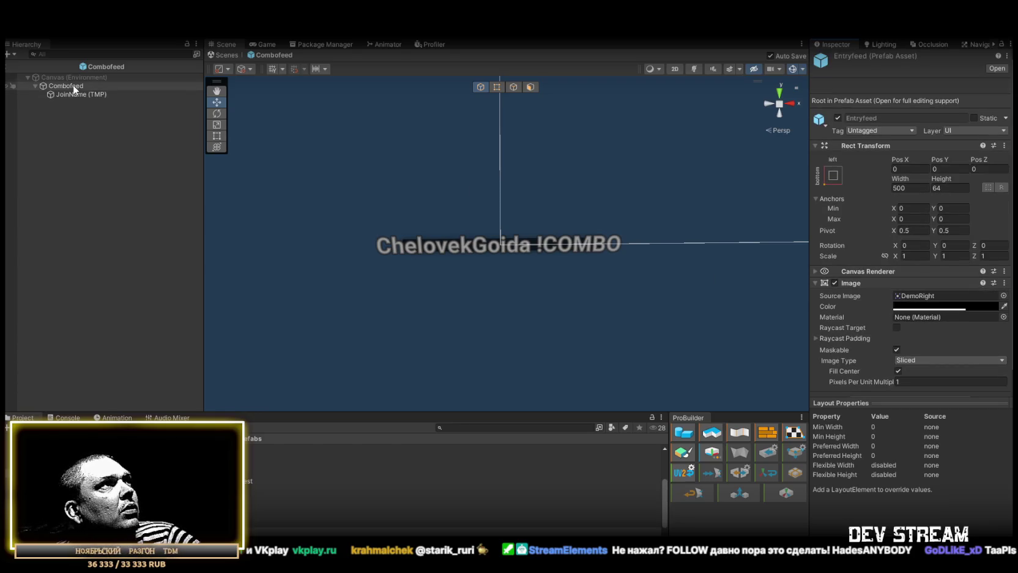
pyautogui.click(73, 87)
pyautogui.click(77, 96)
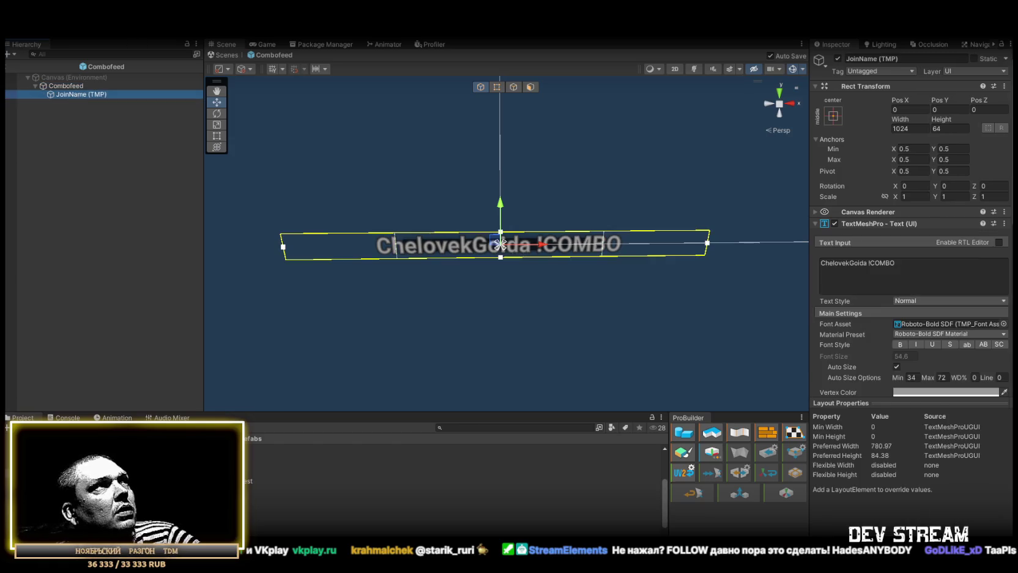
pyautogui.click(222, 55)
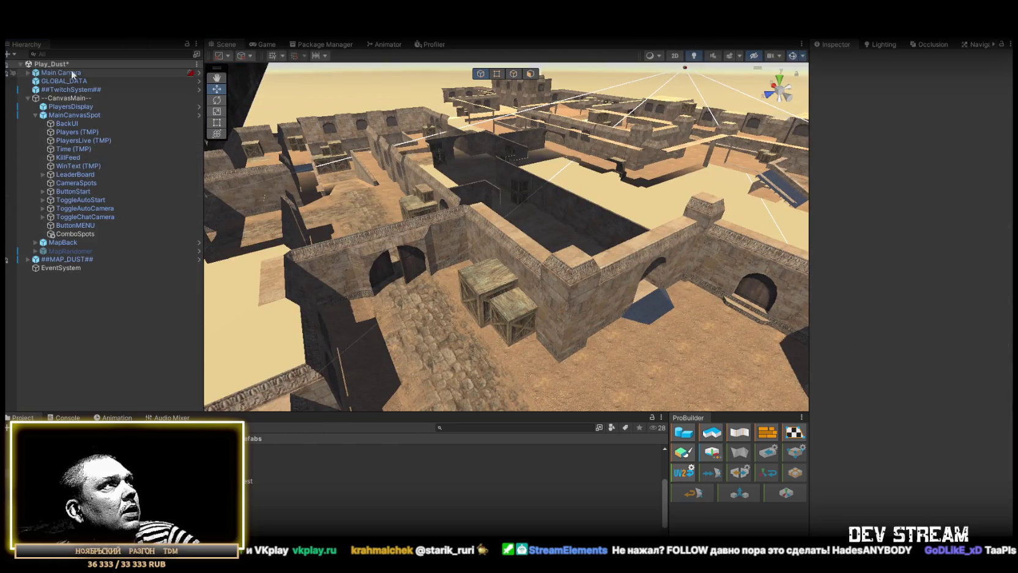
# Step: In the Game view, drop a Combofeed prefab instance under ComboSpots
pyautogui.click(267, 43)
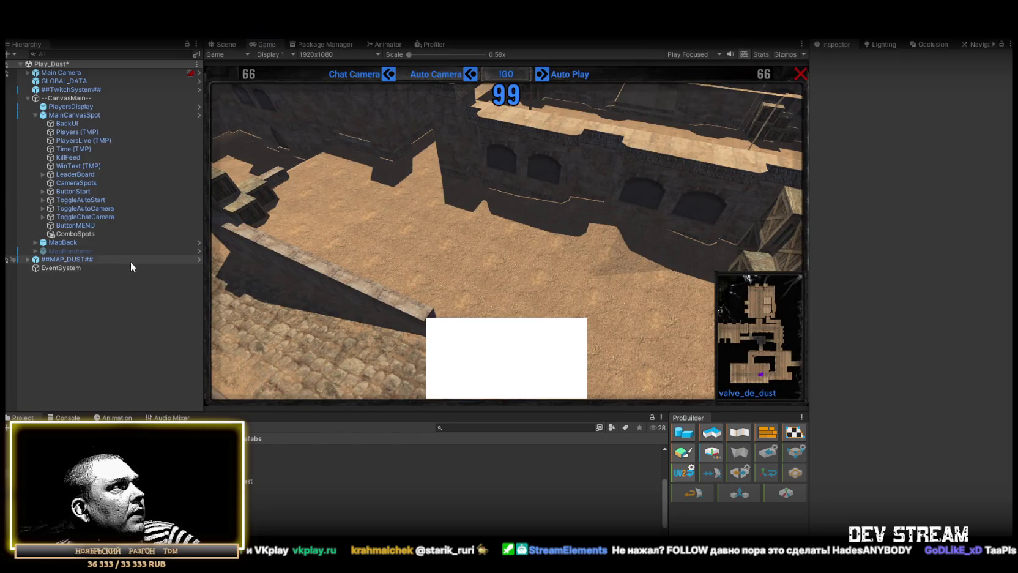
pyautogui.click(68, 233)
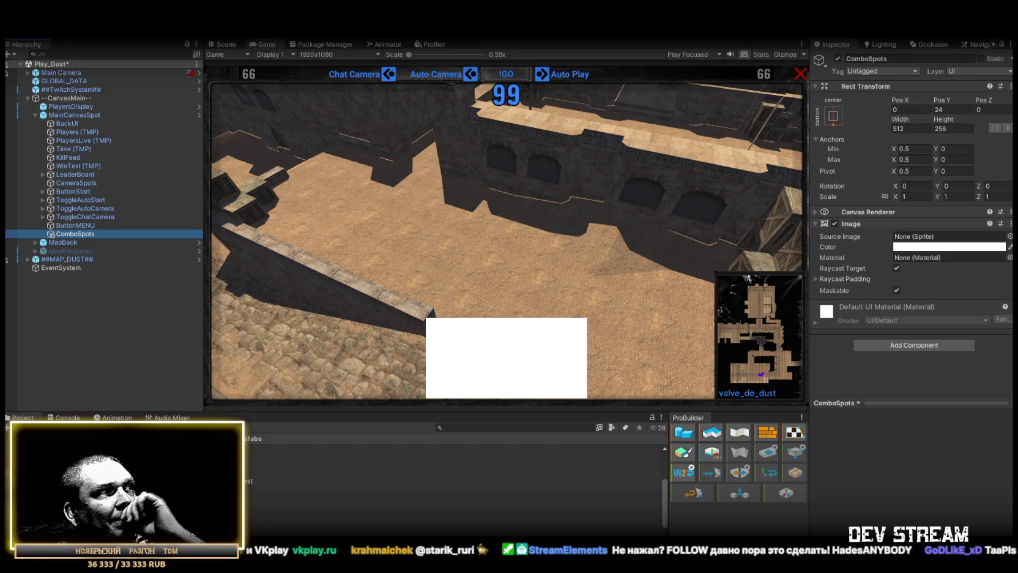
pyautogui.moveTo(238, 489)
pyautogui.mouseDown()
pyautogui.moveTo(257, 498)
pyautogui.moveTo(65, 230)
pyautogui.mouseUp()
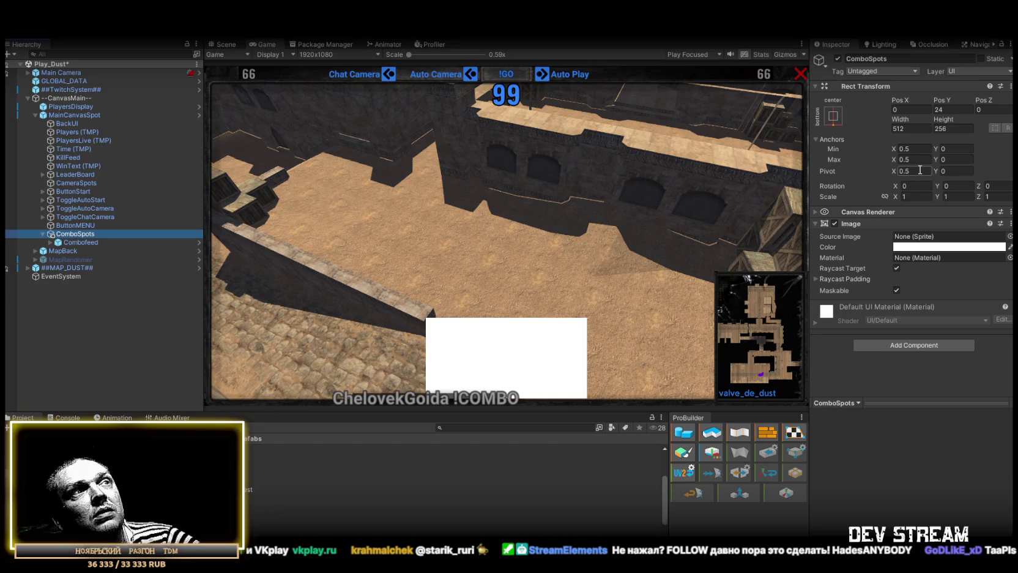
# Step: Anchor the Combofeed instance bottom-centre and set its Pos X to 0
pyautogui.click(153, 241)
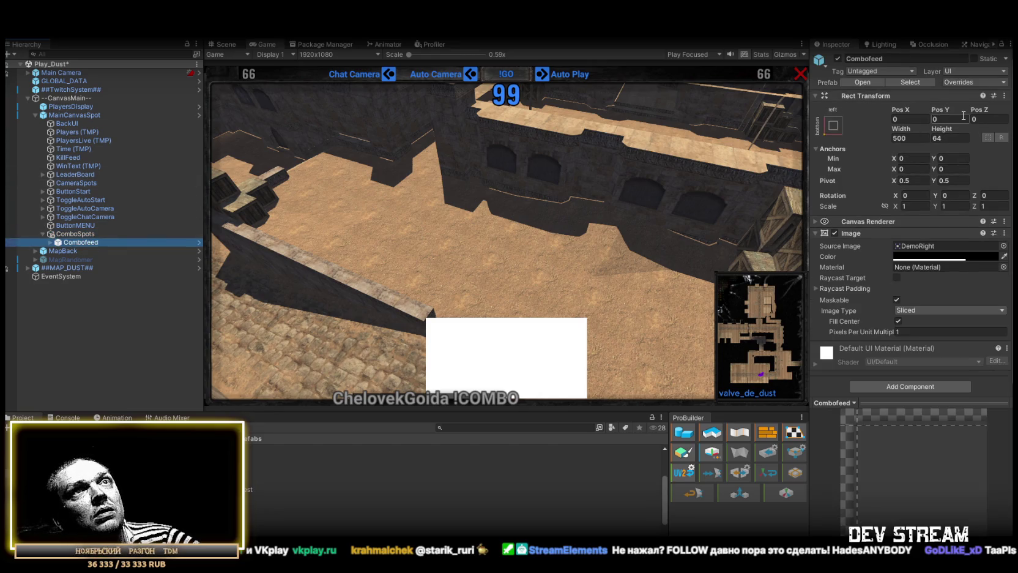
pyautogui.click(833, 124)
pyautogui.click(893, 254)
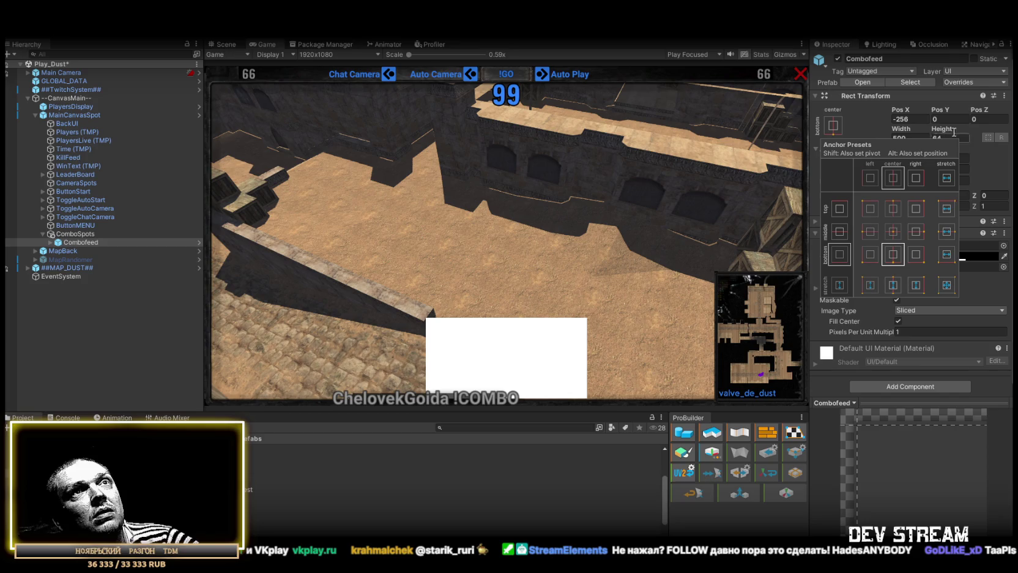
pyautogui.click(910, 119)
pyautogui.write('0')
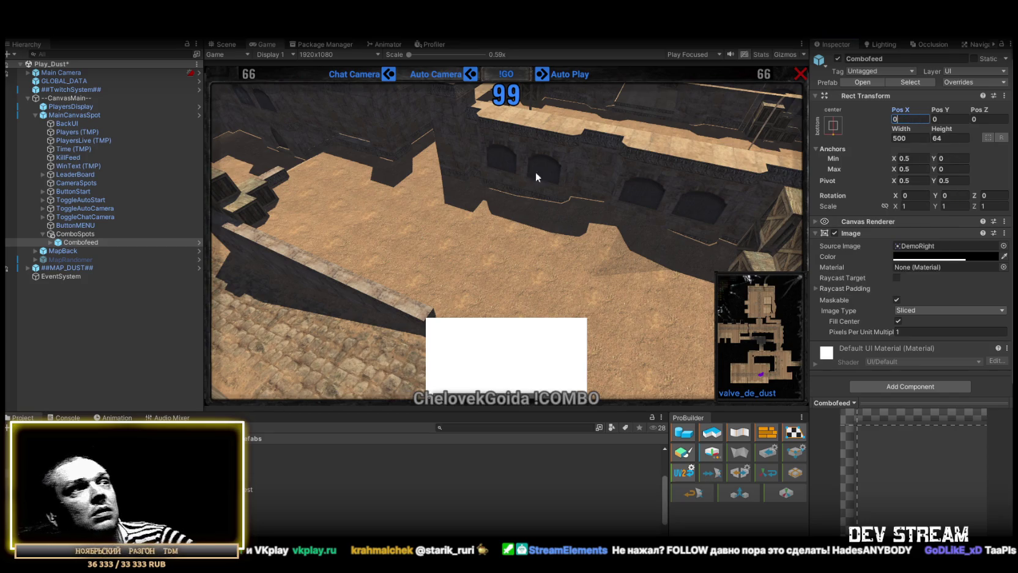
pyautogui.click(75, 234)
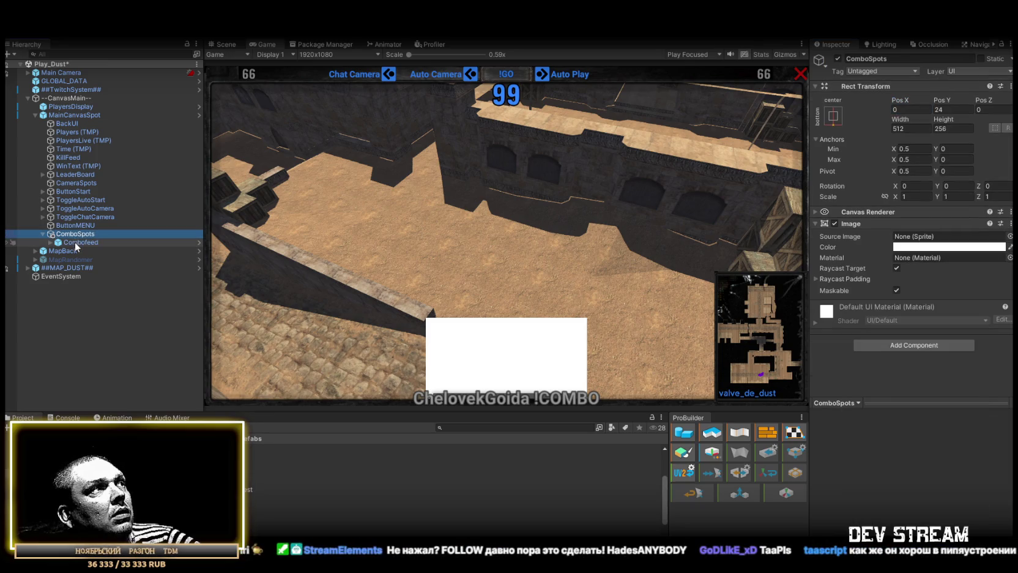
pyautogui.click(76, 246)
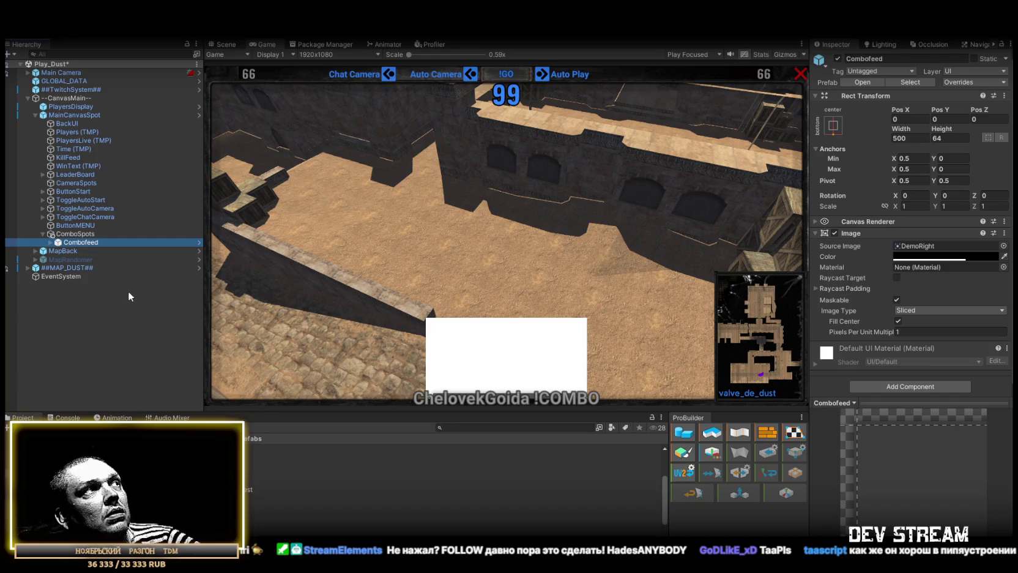
pyautogui.click(81, 234)
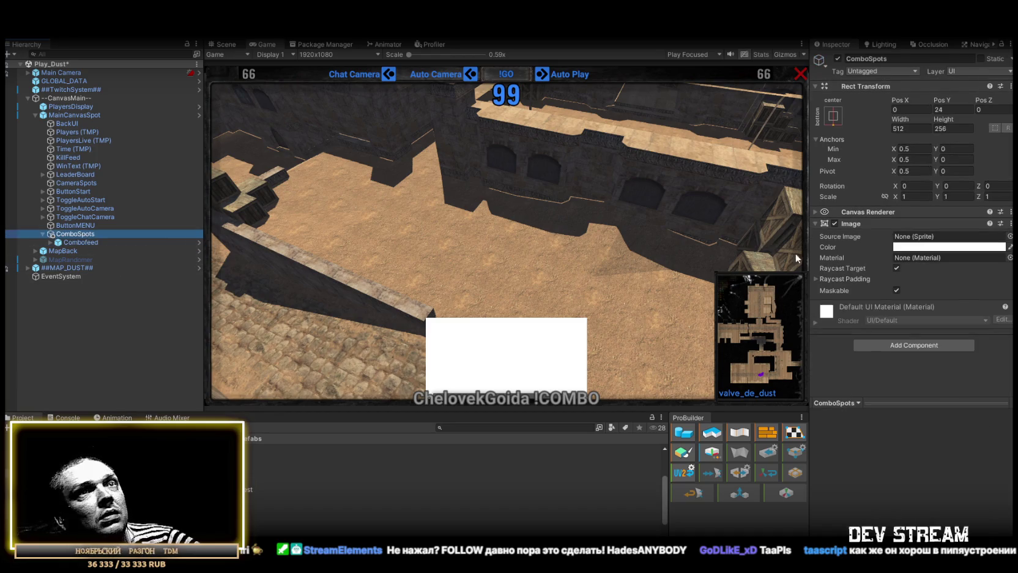
# Step: Add a Vertical Layout Group component to ComboSpots
pyautogui.click(920, 346)
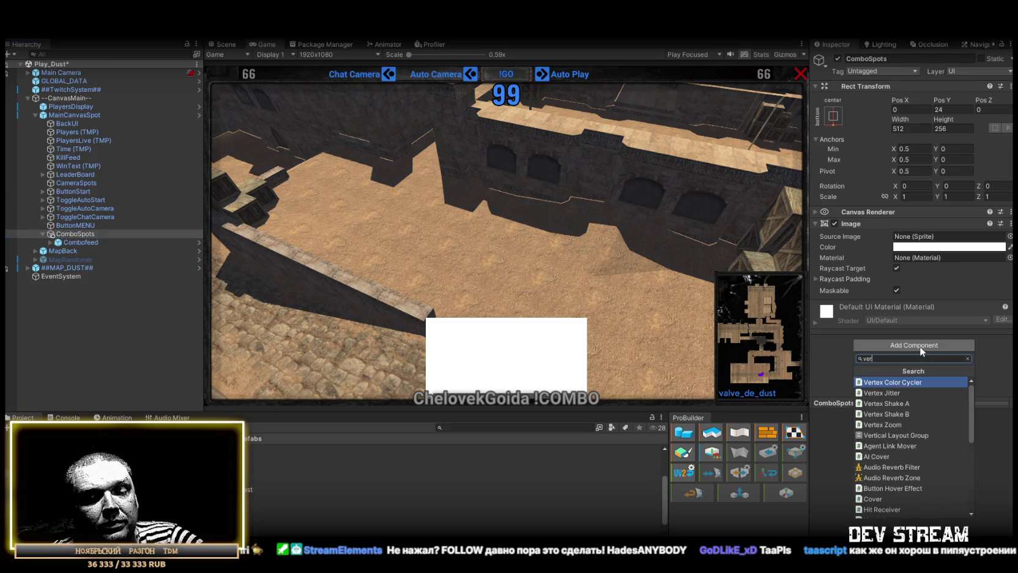
pyautogui.write('verci')
pyautogui.press('BackSpace')
pyautogui.press('BackSpace')
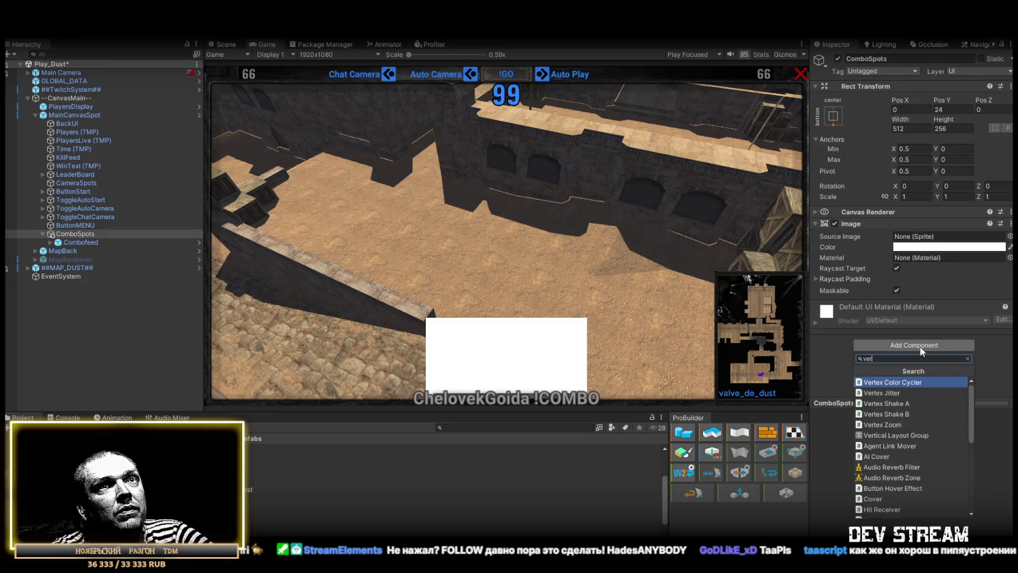
pyautogui.write('t')
pyautogui.click(898, 435)
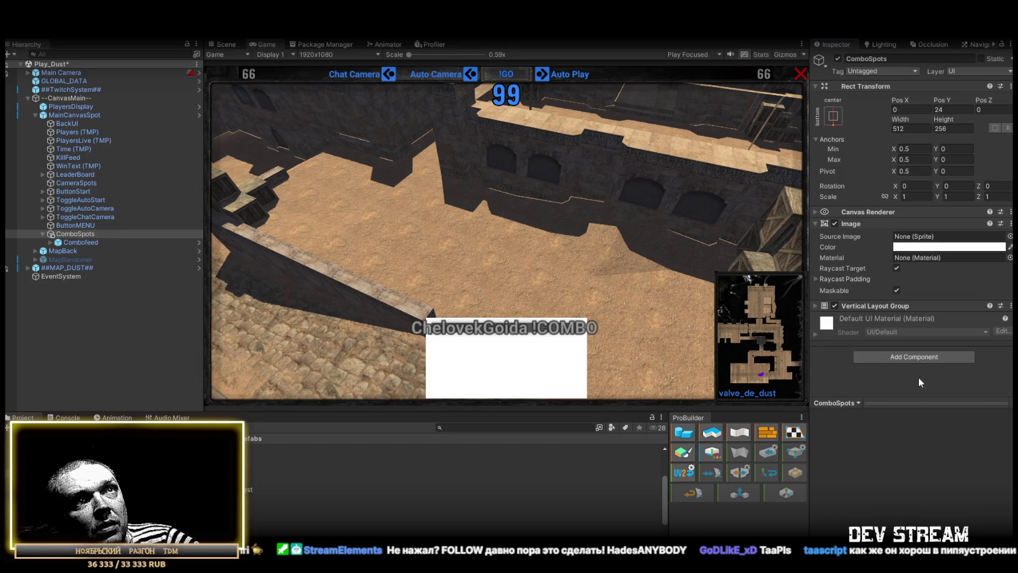
# Step: Set the Vertical Layout Group's Child Alignment to Lower Center
pyautogui.scroll(-3, 916, 317)
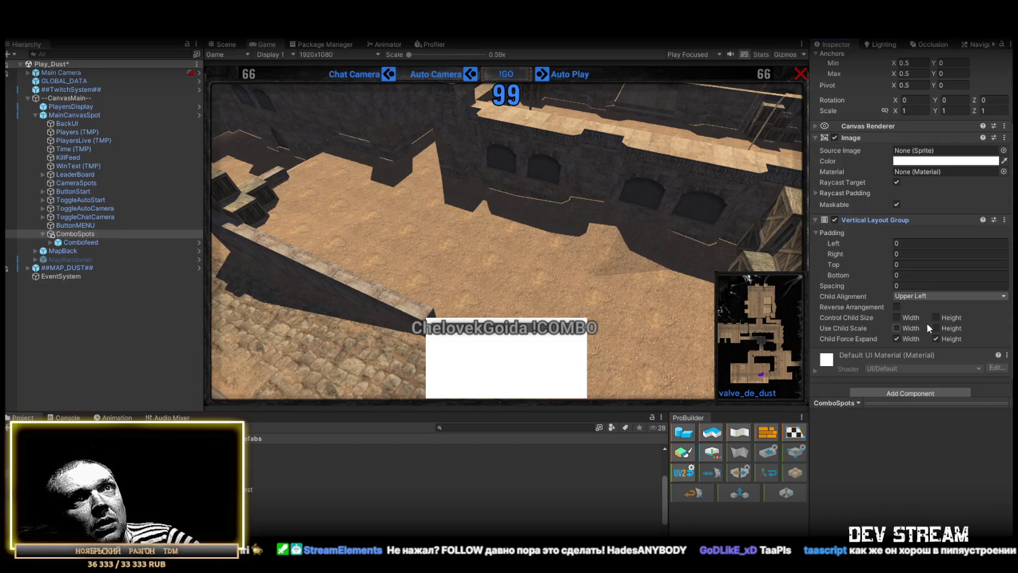
pyautogui.click(924, 295)
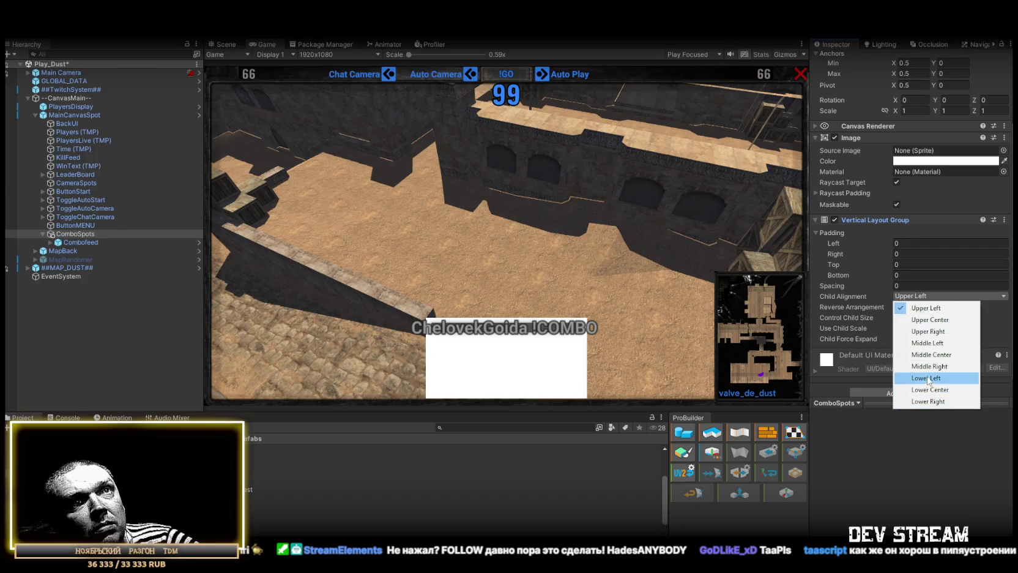
pyautogui.click(927, 390)
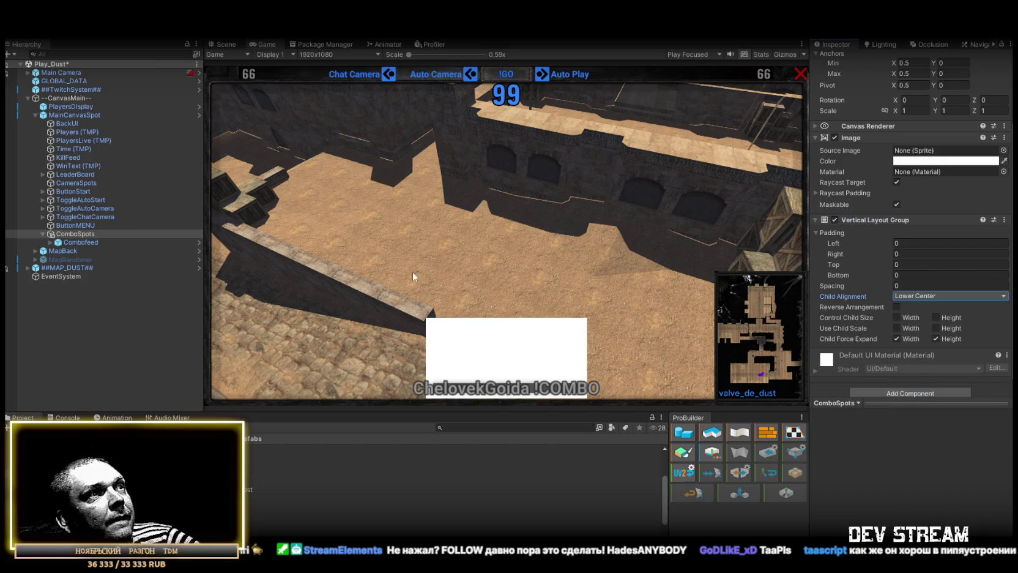
pyautogui.scroll(3, 942, 226)
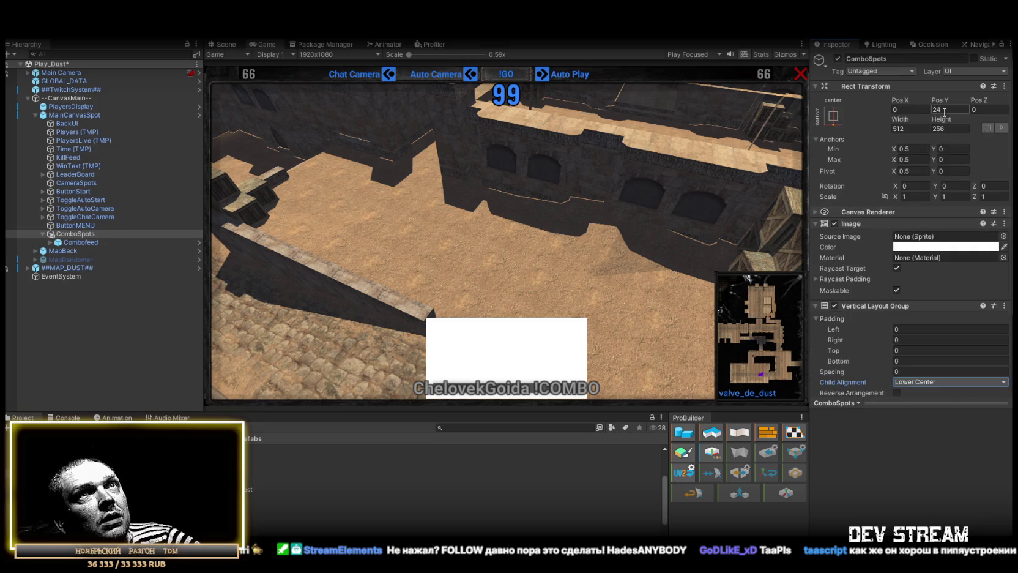
# Step: Set ComboSpots to Pos Y 10 and Height 512, then duplicate Combofeed
pyautogui.moveTo(942, 99)
pyautogui.mouseDown()
pyautogui.moveTo(891, 98)
pyautogui.moveTo(900, 94)
pyautogui.mouseUp()
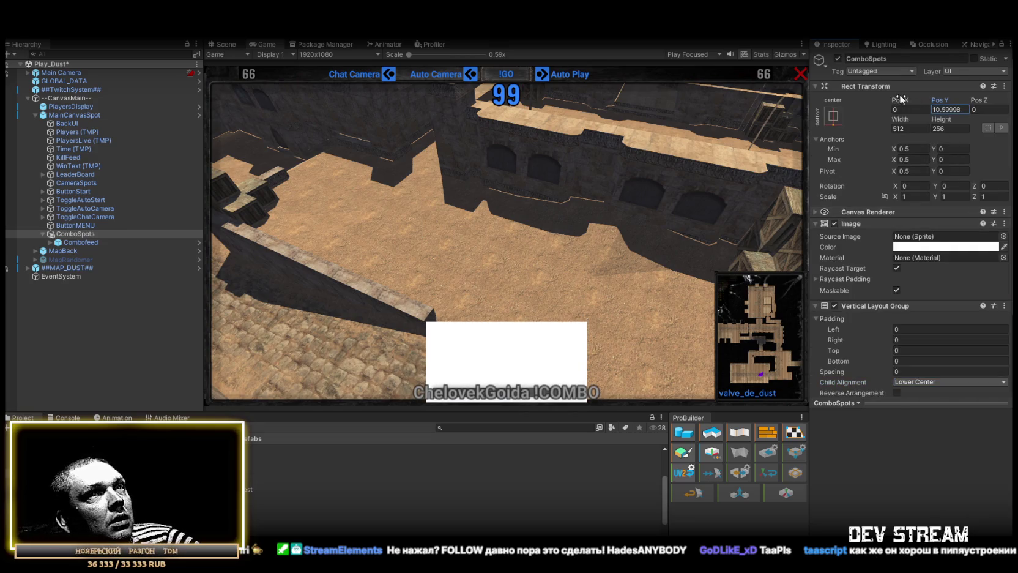
pyautogui.doubleClick(943, 109)
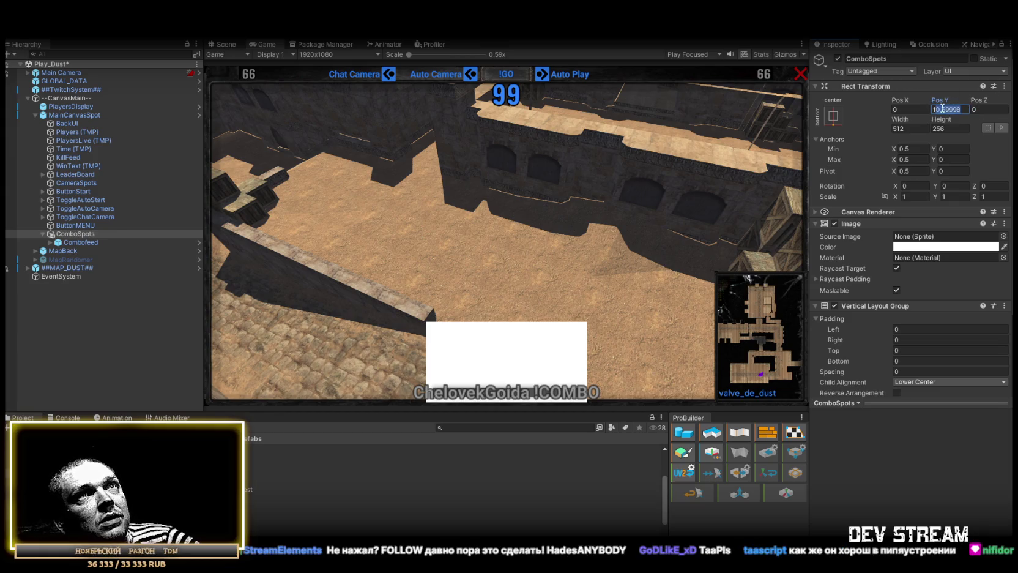
pyautogui.press('BackSpace')
pyautogui.write('10')
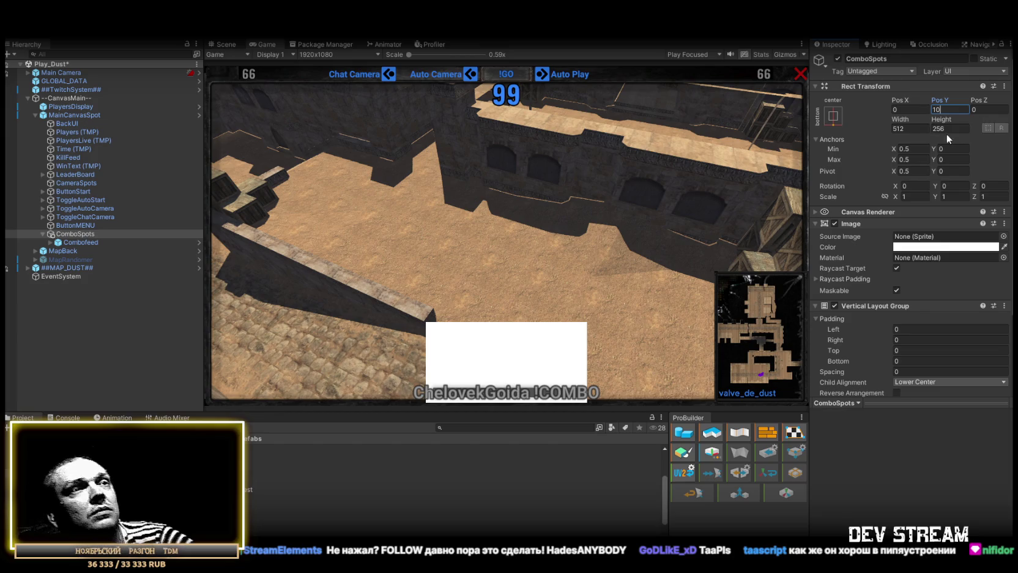
pyautogui.click(952, 128)
pyautogui.write('512')
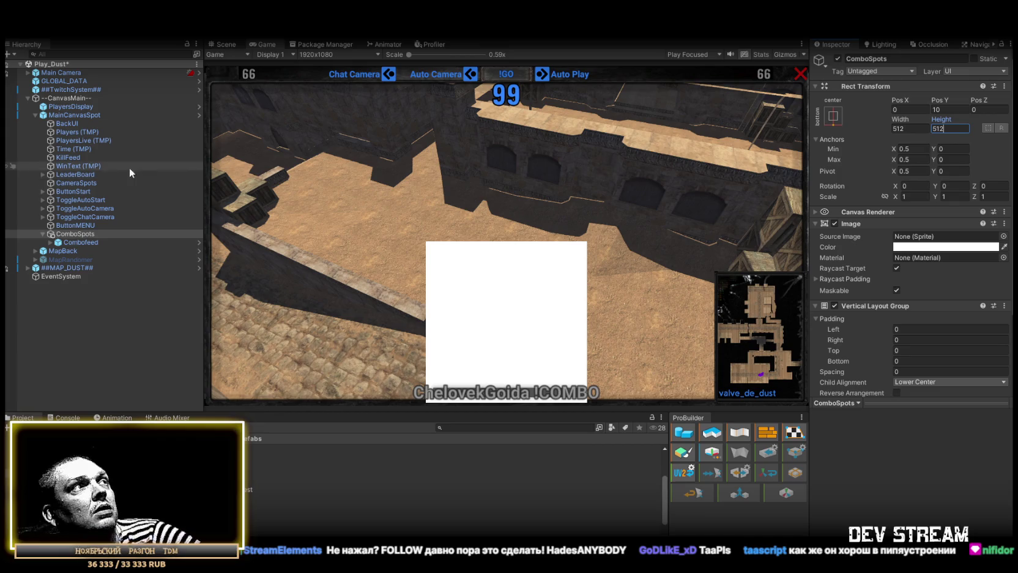
pyautogui.click(74, 243)
pyautogui.hotkey('ctrl', 'd')
pyautogui.hotkey('ctrl', 'd')
pyautogui.hotkey('ctrl', 'd')
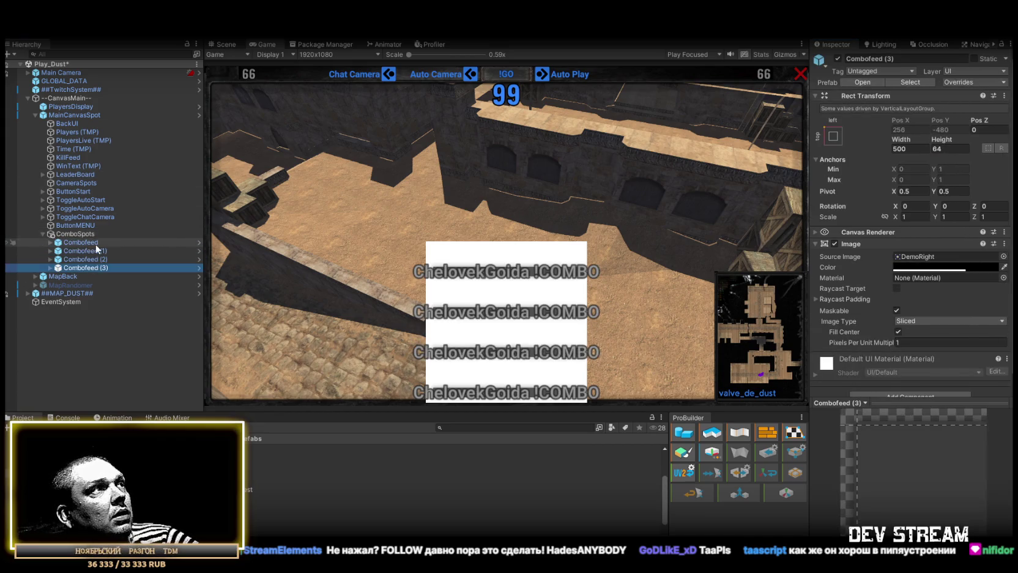
# Step: Uncheck Child Force Expand Height on ComboSpots and duplicate Combofeed up to Combofeed (7)
pyautogui.click(140, 236)
pyautogui.scroll(-3, 972, 298)
pyautogui.click(933, 329)
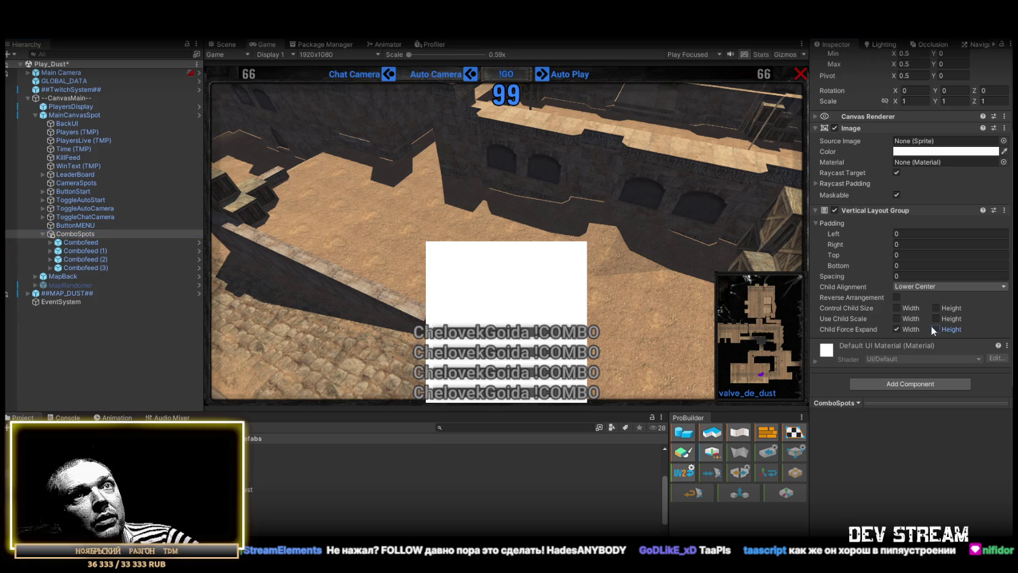
pyautogui.click(87, 266)
pyautogui.hotkey('ctrl', 'd')
pyautogui.hotkey('ctrl', 'd')
pyautogui.hotkey('ctrl', 'd')
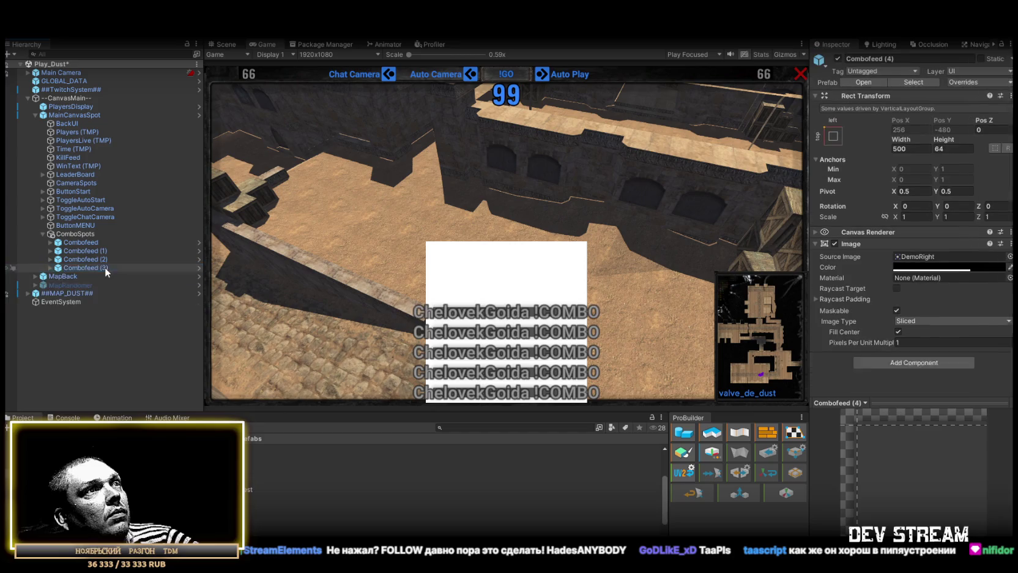
pyautogui.hotkey('ctrl', 'd')
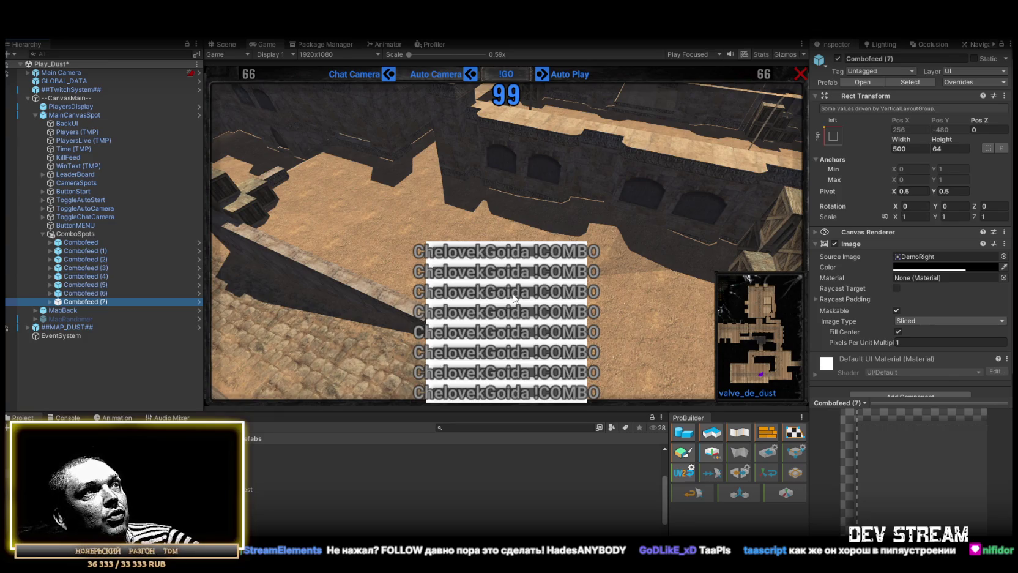
pyautogui.click(501, 214)
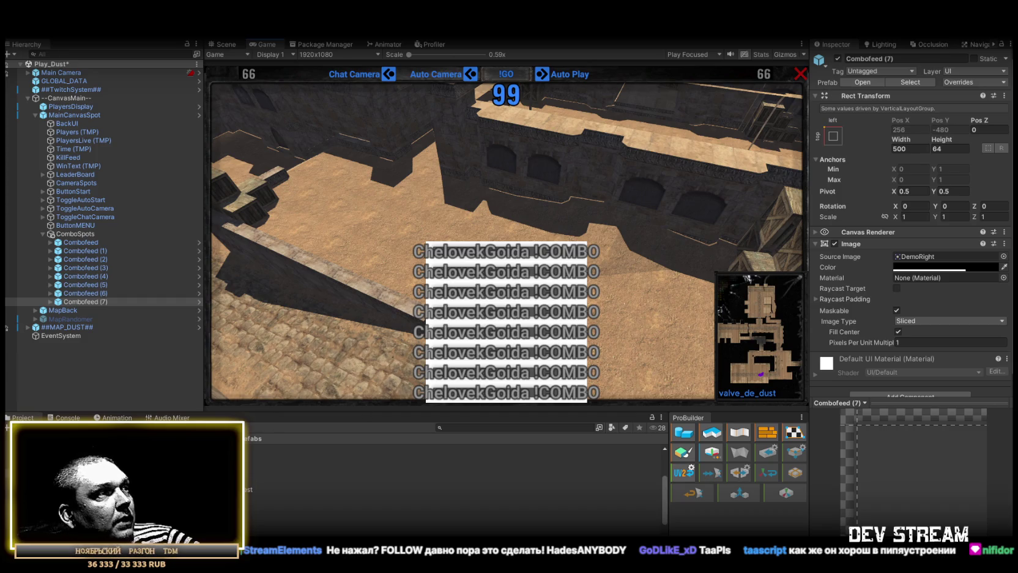
# Step: In the Combofeed prefab, give JoinName (TMP) auto-size Min 25 and Max 36, and save
pyautogui.click(862, 82)
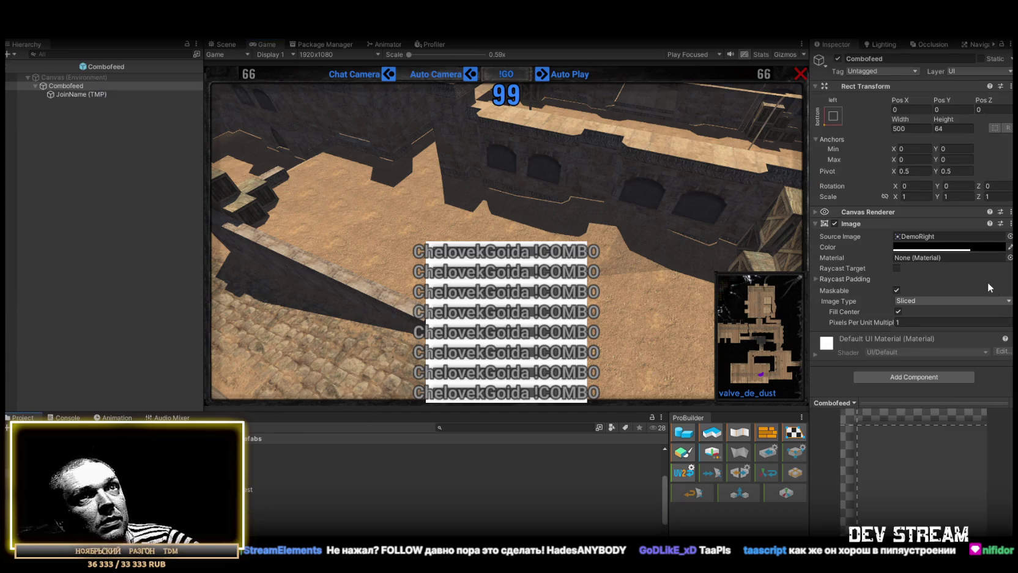
pyautogui.click(80, 95)
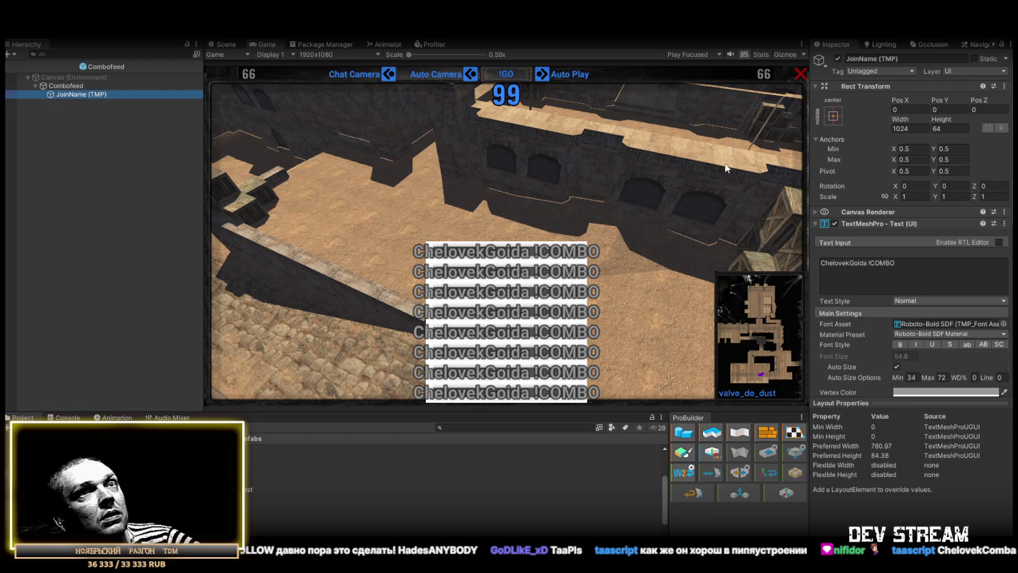
pyautogui.scroll(-5, 922, 271)
pyautogui.click(950, 233)
pyautogui.write('48')
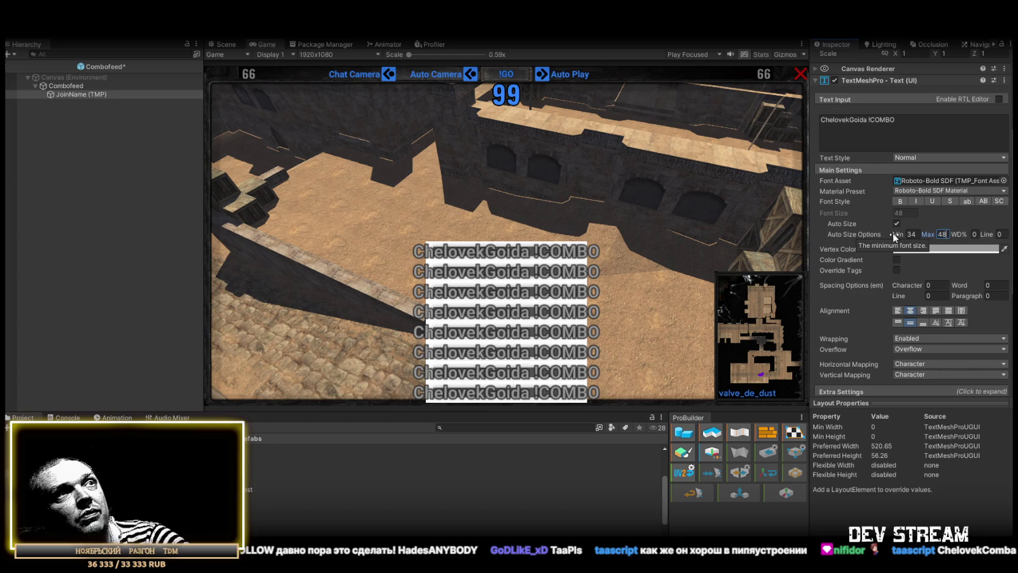
pyautogui.press('Return')
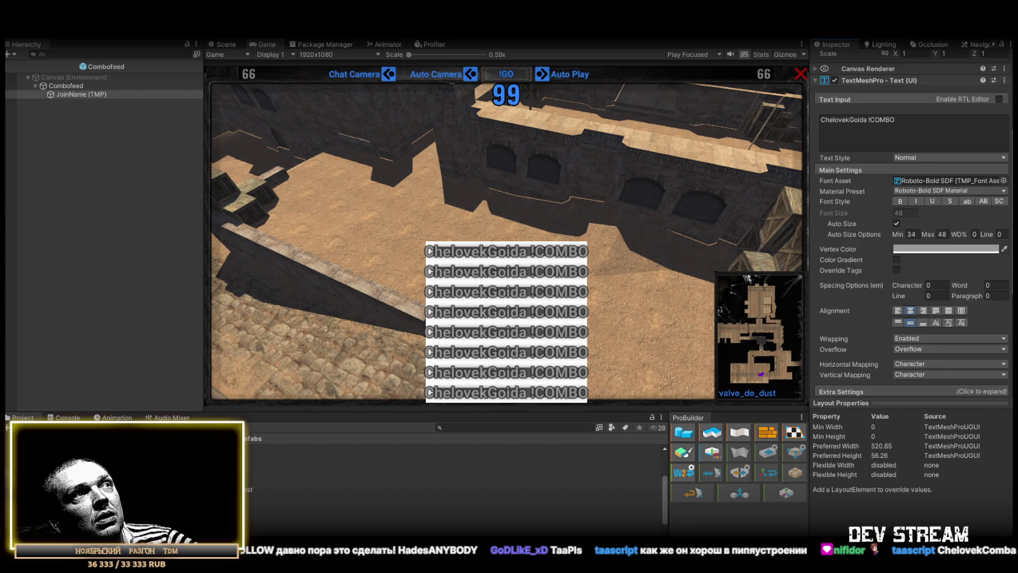
pyautogui.write('25')
pyautogui.click(937, 232)
pyautogui.write('36')
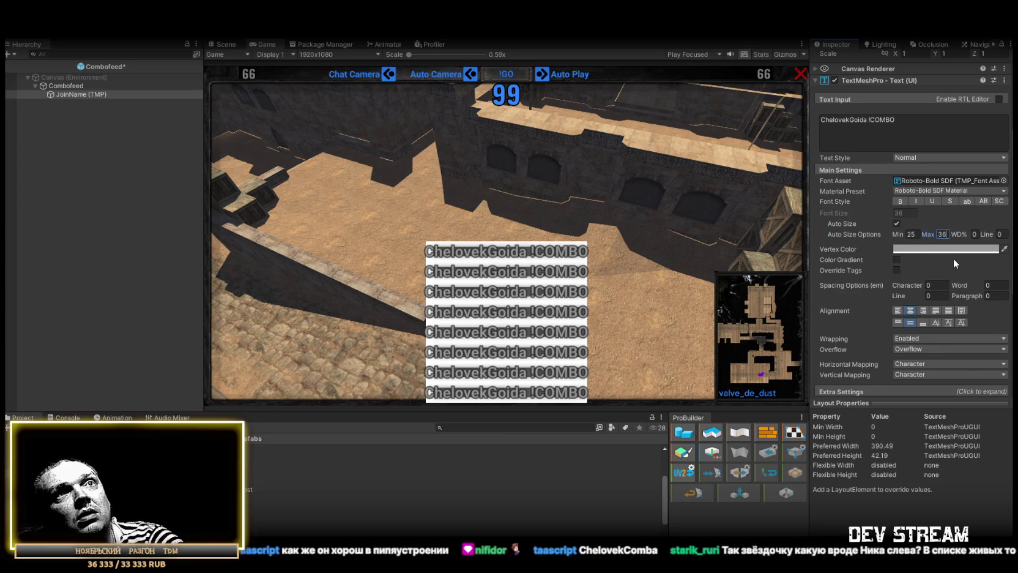
pyautogui.hotkey('ctrl', 's')
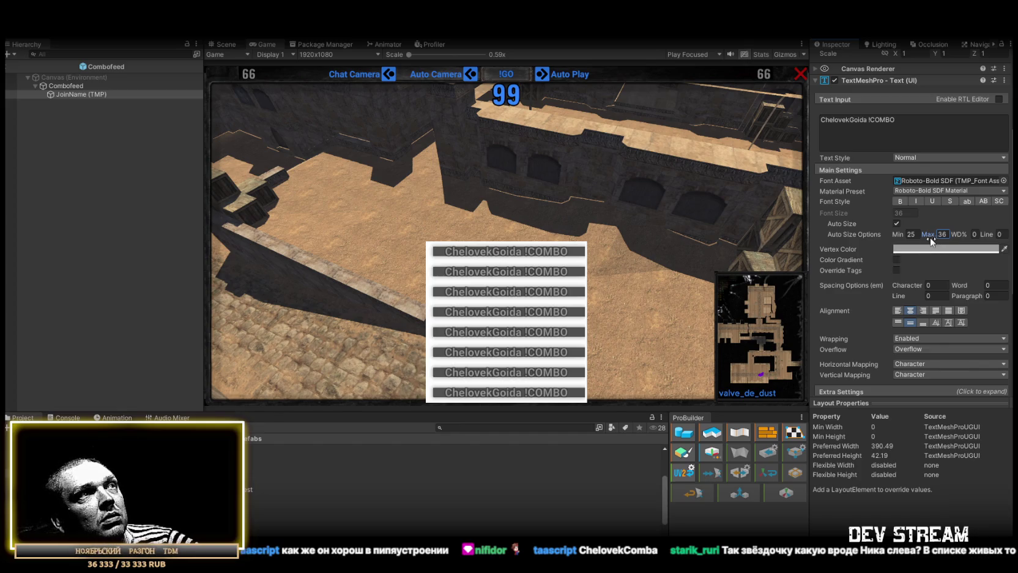
pyautogui.click(80, 95)
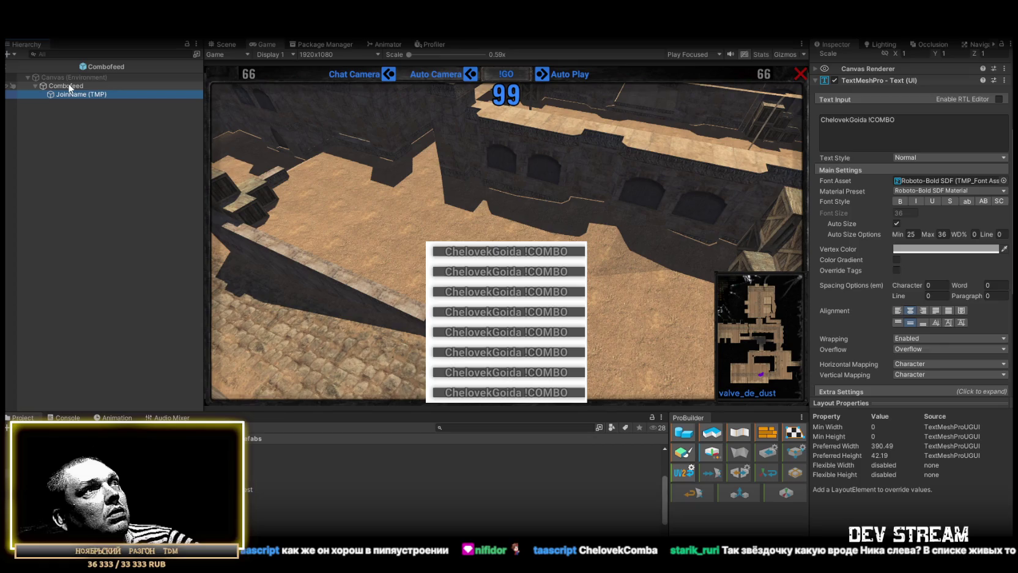
# Step: Shrink the Combofeed root's height to 14.8 and anchor it bottom-centre
pyautogui.click(67, 86)
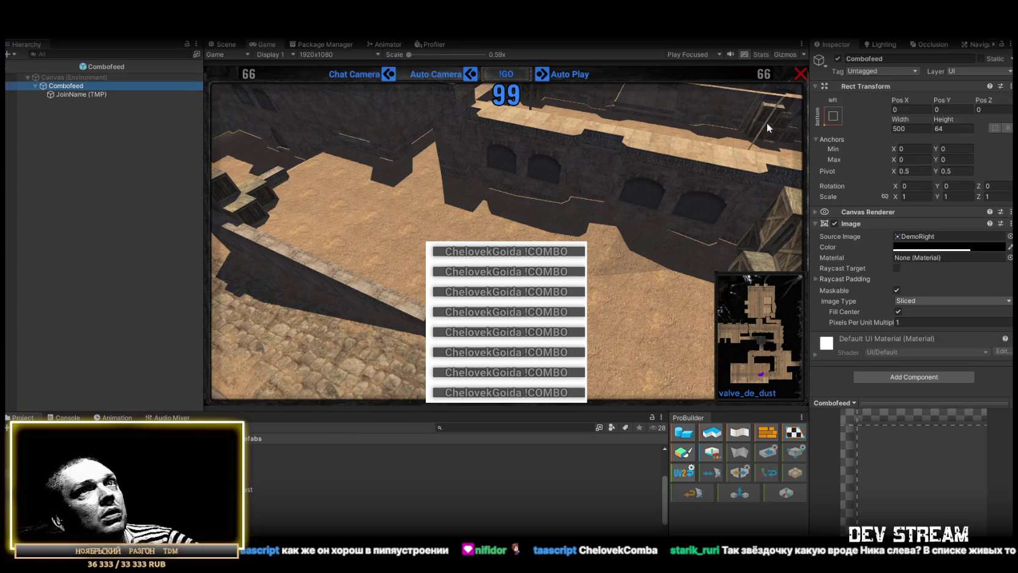
pyautogui.moveTo(943, 119); pyautogui.dragTo(859, 120)
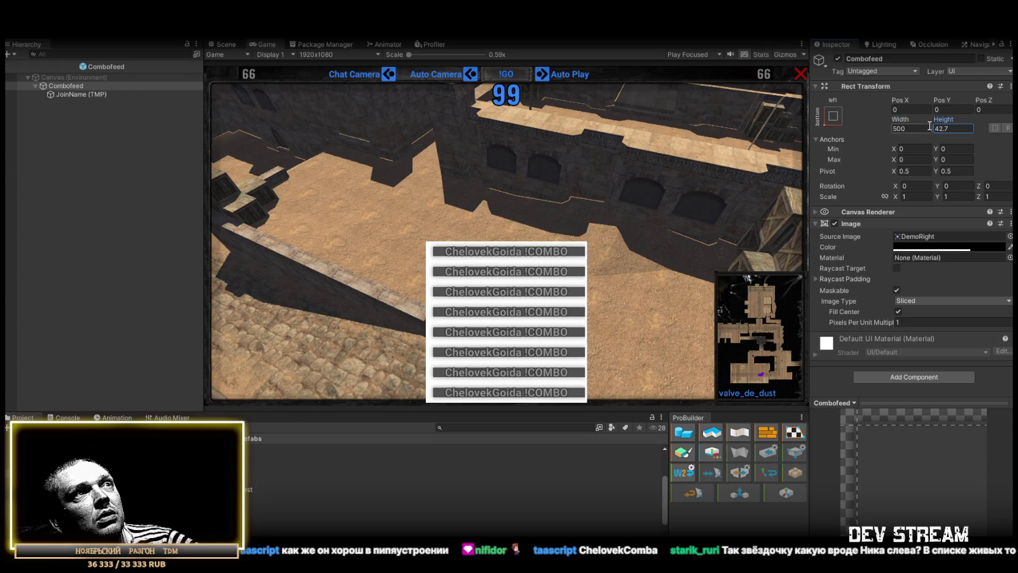
pyautogui.moveTo(945, 119); pyautogui.dragTo(887, 122)
pyautogui.click(834, 116)
pyautogui.click(894, 244)
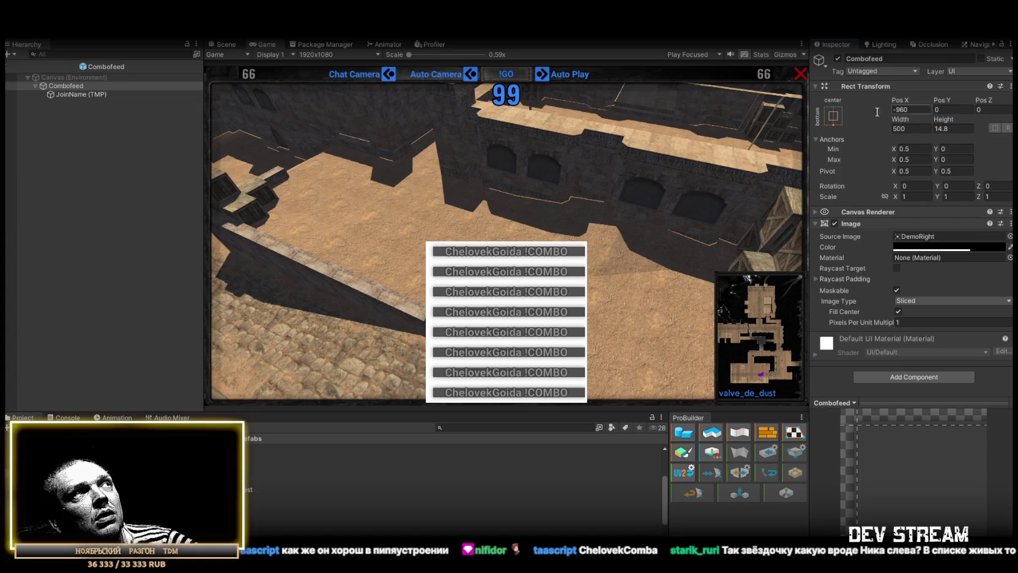
# Step: Set JoinName (TMP) Height to 24 and view the prefab in the Scene view
pyautogui.click(80, 94)
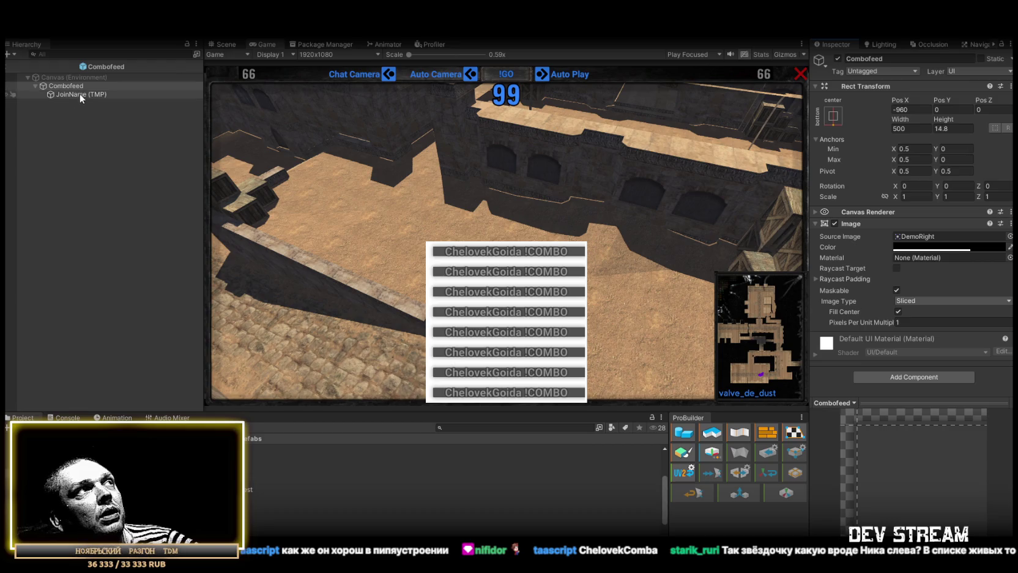
pyautogui.click(947, 126)
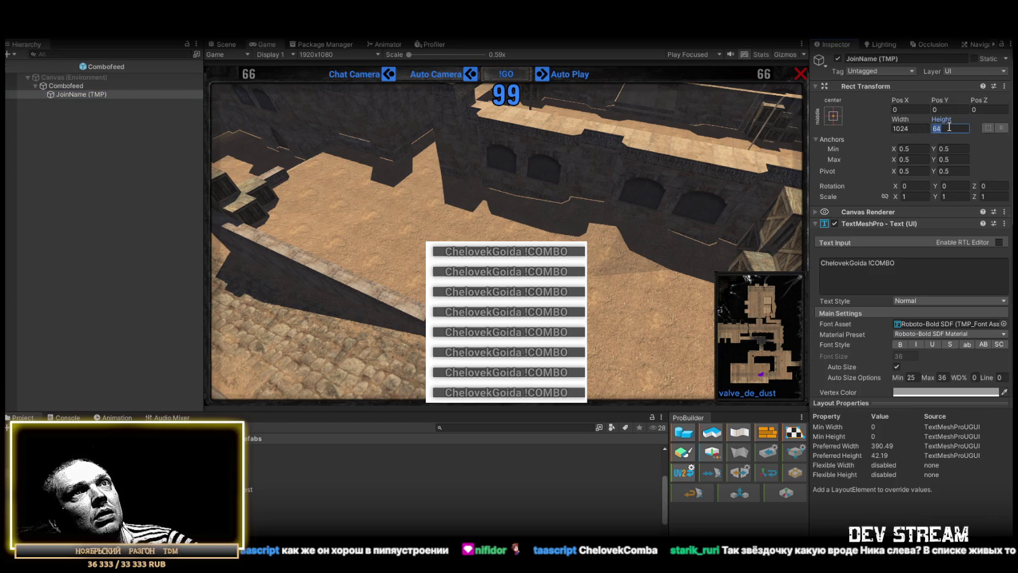
pyautogui.write('24')
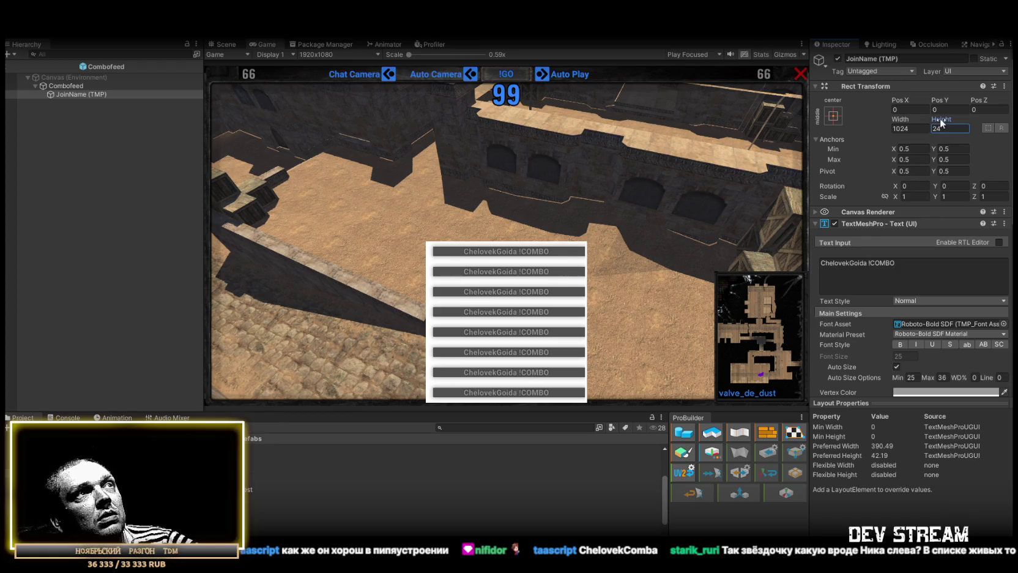
pyautogui.click(65, 85)
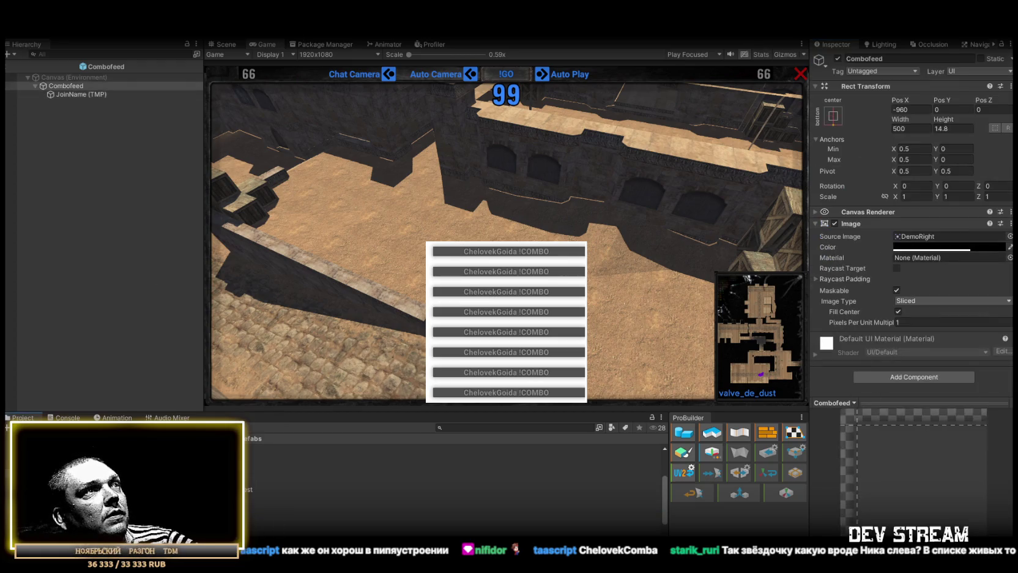
pyautogui.click(226, 45)
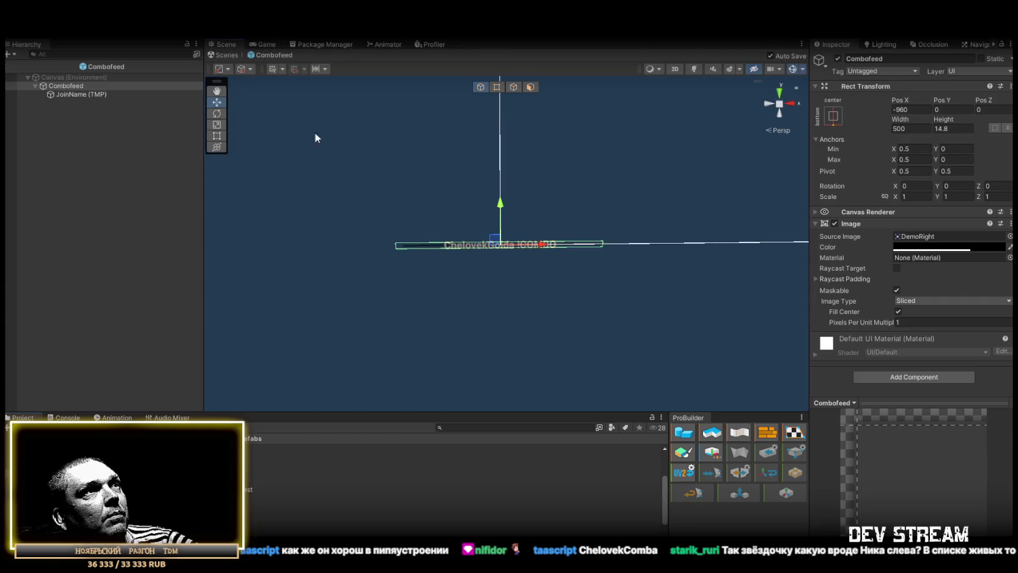
# Step: Frame the Combofeed prefab in the Scene view and review its objects
pyautogui.press('f')
pyautogui.scroll(10, 442, 244)
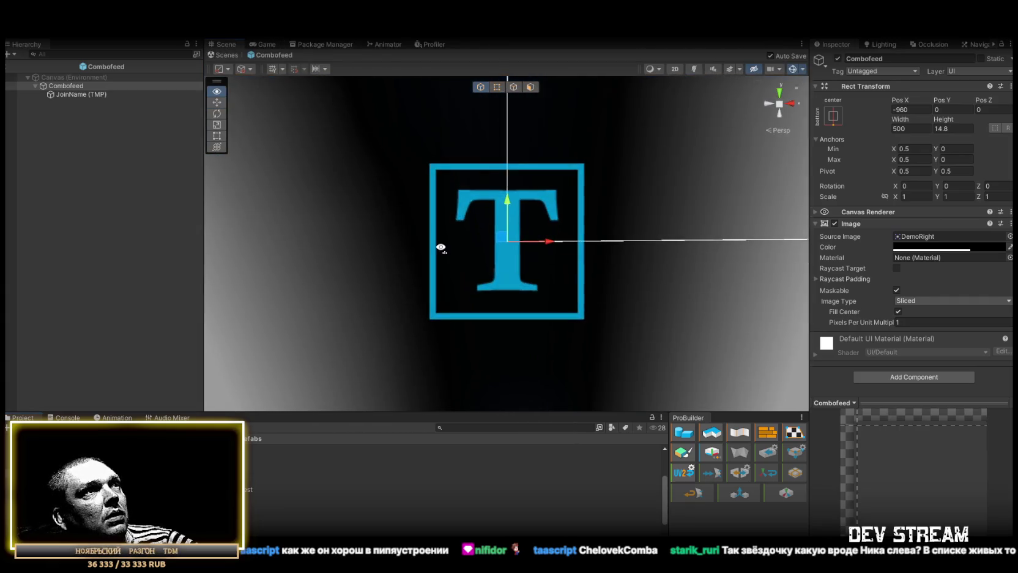
pyautogui.scroll(-9, 441, 244)
pyautogui.press('f')
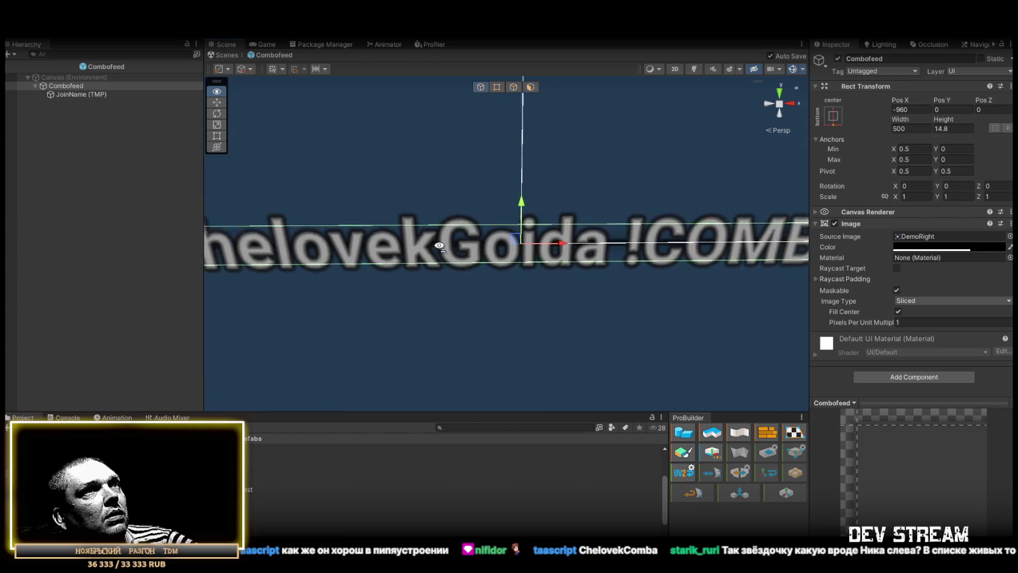
pyautogui.click(78, 94)
pyautogui.click(62, 78)
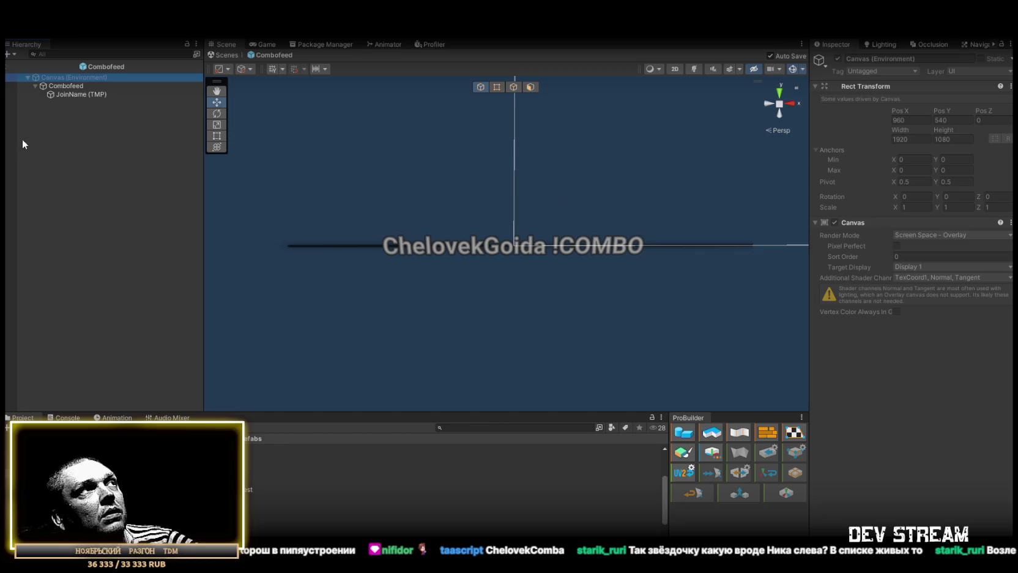
pyautogui.click(68, 85)
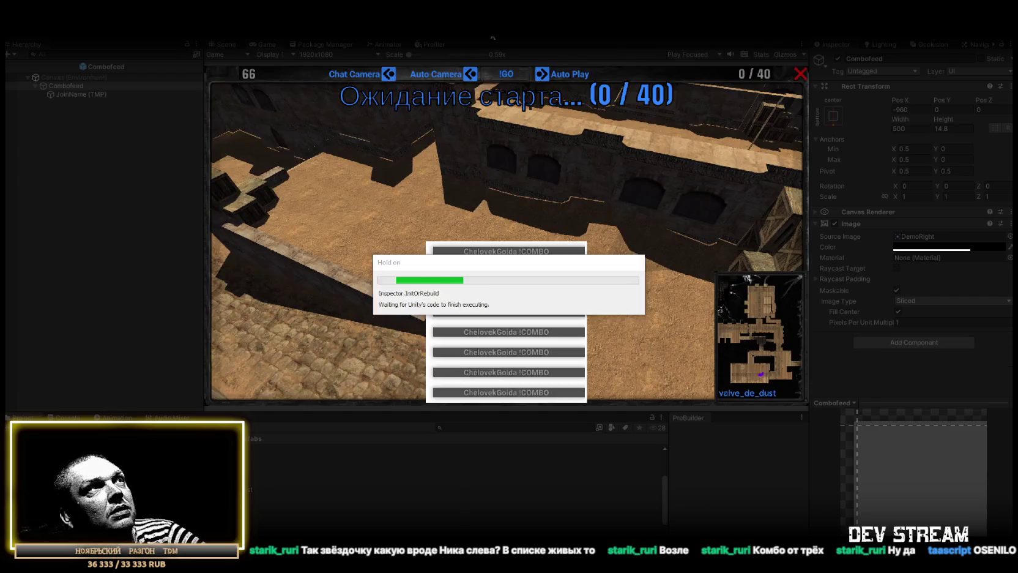
# Step: Stop Play mode and exit the Combofeed prefab back to the Play_Dust scene
pyautogui.click(488, 35)
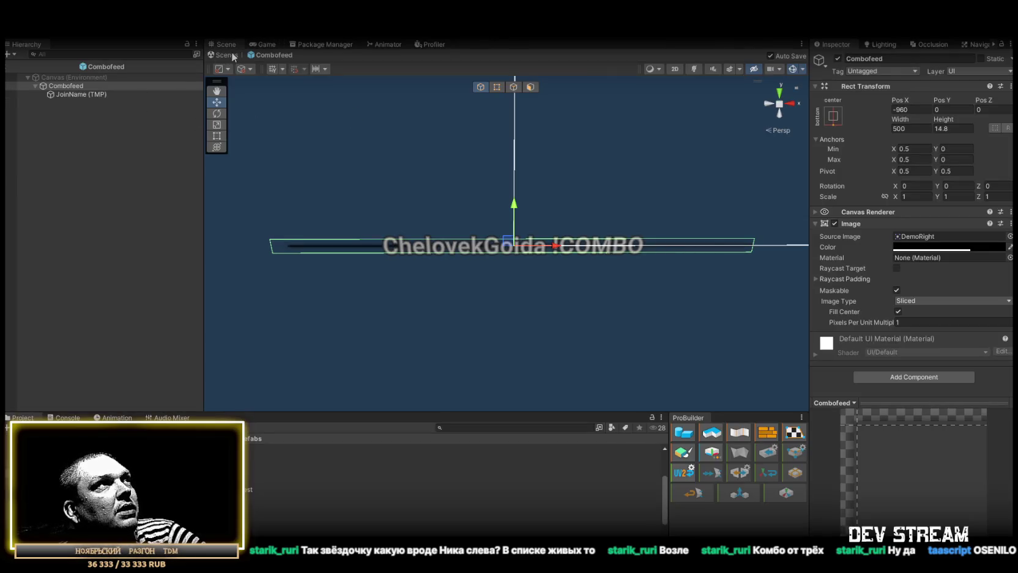
pyautogui.click(232, 55)
pyautogui.click(110, 242)
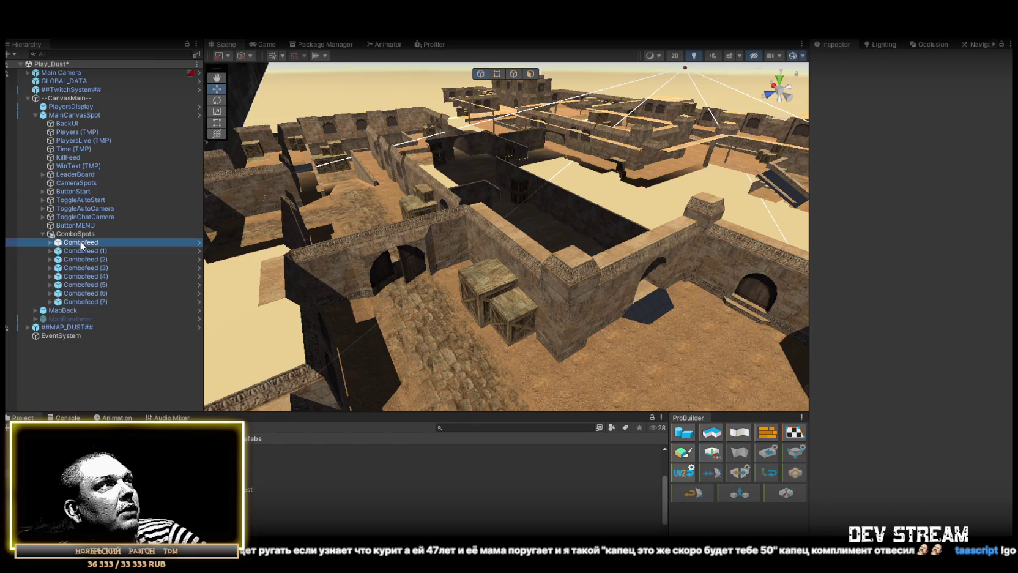
# Step: Delete the eight Combofeed objects and then the ComboSpots object
pyautogui.keyDown('shift'); pyautogui.click(93, 301); pyautogui.keyUp('shift')
pyautogui.press('Delete')
pyautogui.click(94, 234)
pyautogui.press('Delete')
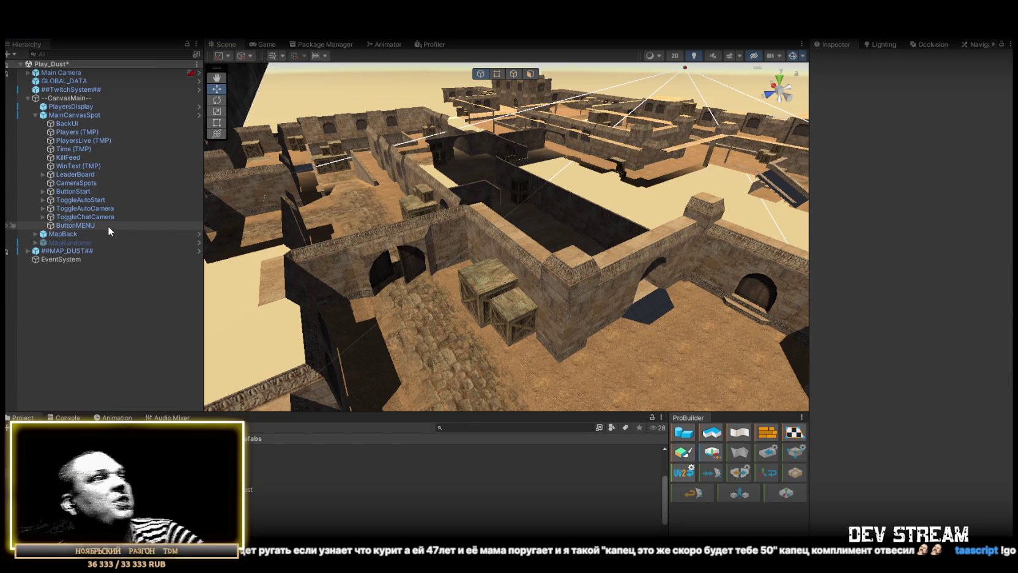
# Step: Inspect CameraSpots and open its SpectatorCameraManager script in Visual Studio
pyautogui.click(66, 417)
pyautogui.click(23, 417)
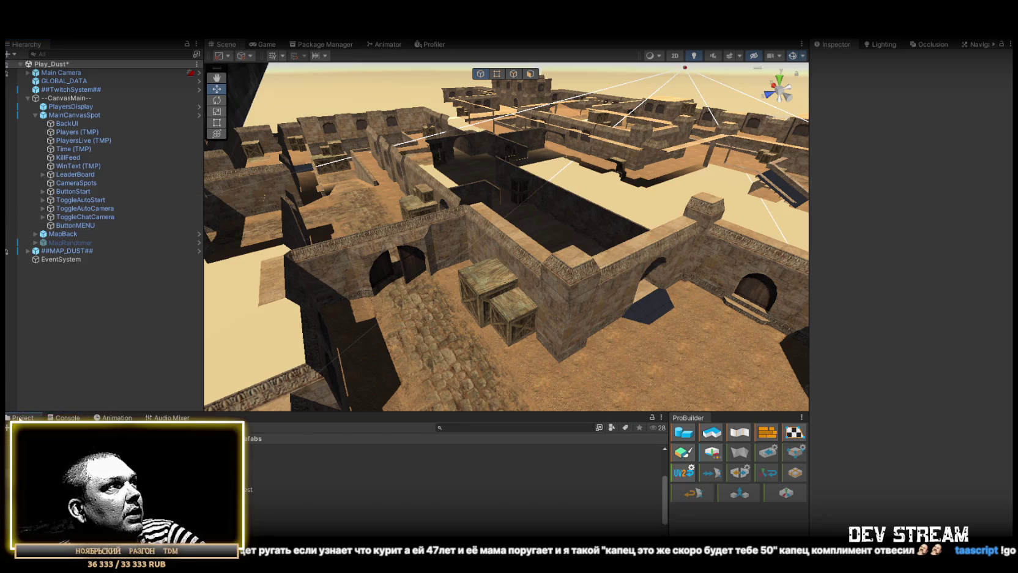
pyautogui.click(76, 182)
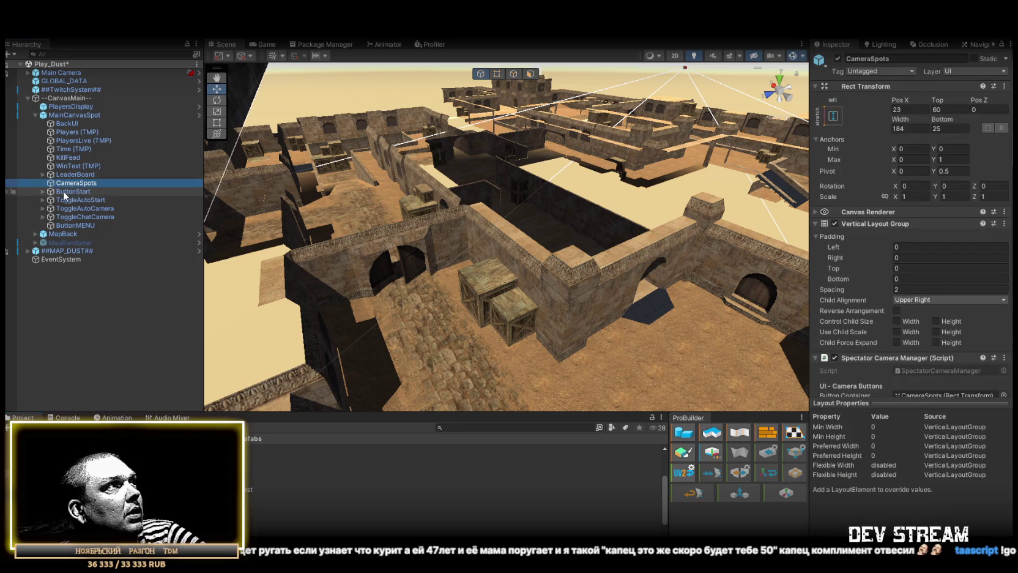
pyautogui.click(71, 225)
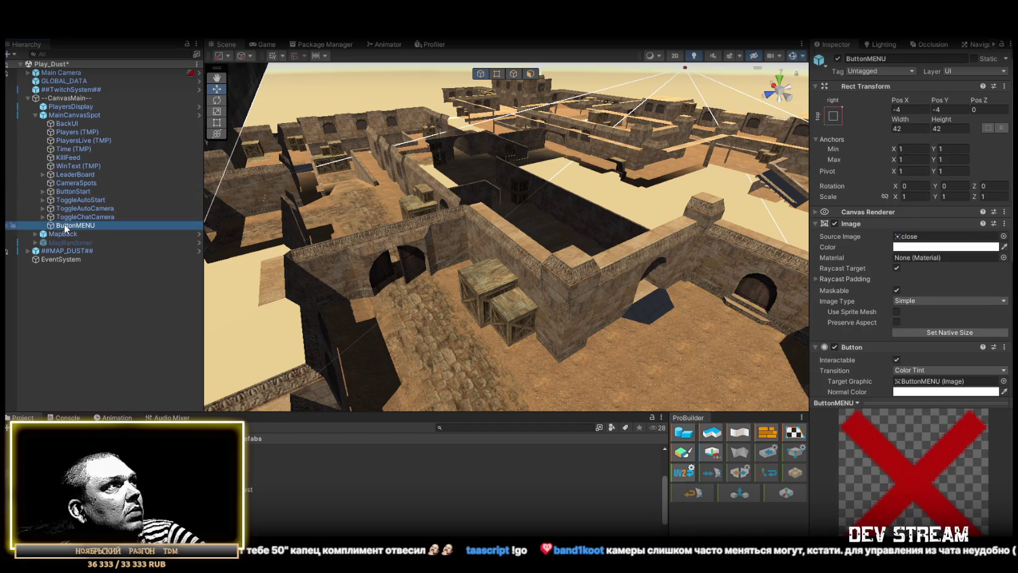
pyautogui.click(79, 183)
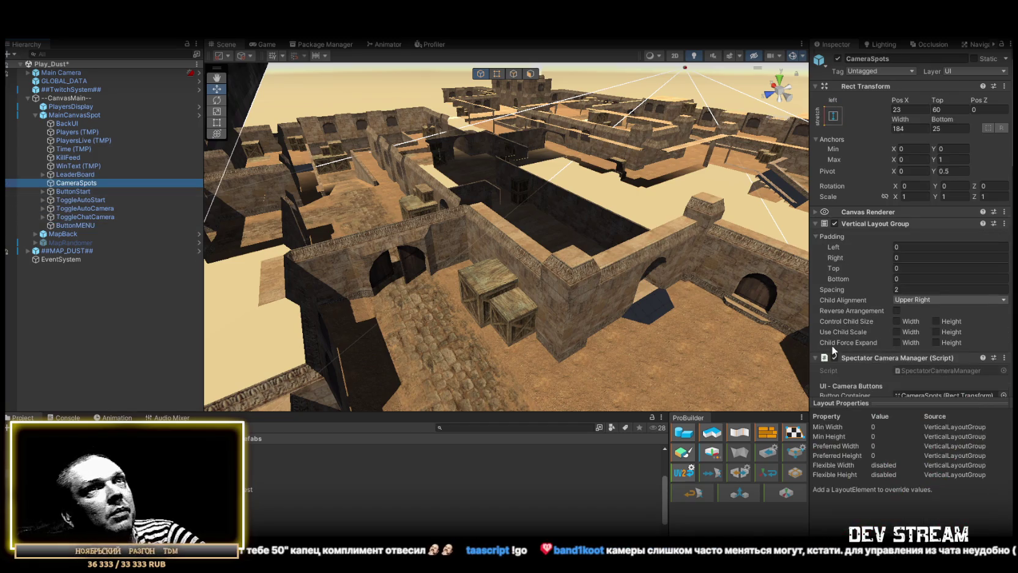
pyautogui.scroll(-10, 931, 272)
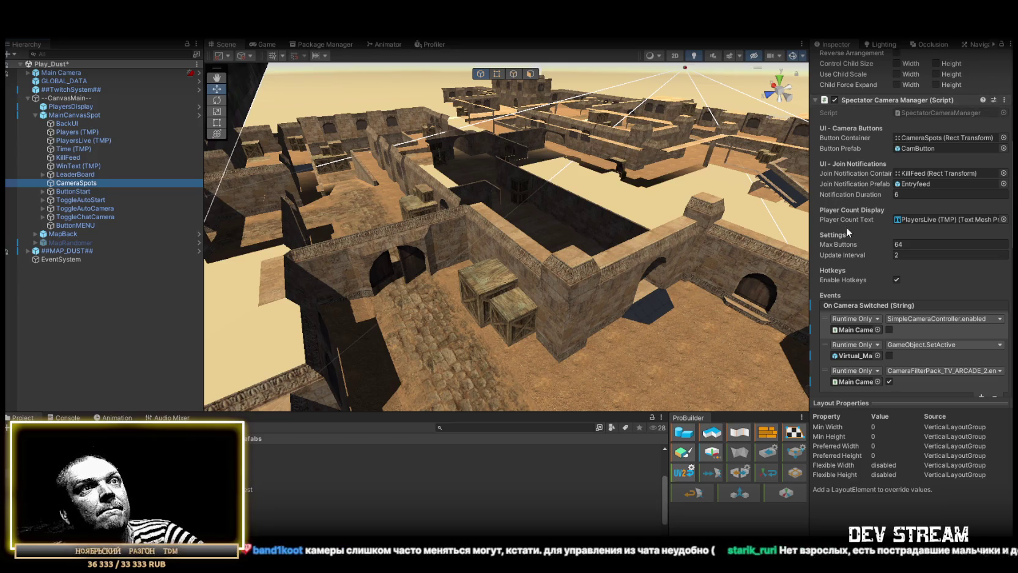
pyautogui.scroll(-4, 868, 278)
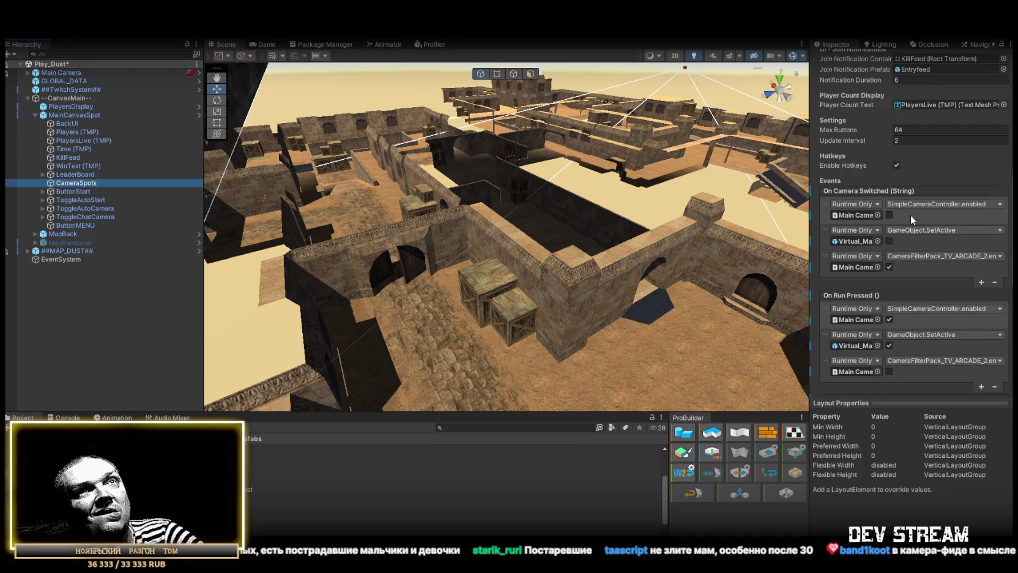
pyautogui.scroll(5, 910, 215)
pyautogui.click(925, 201)
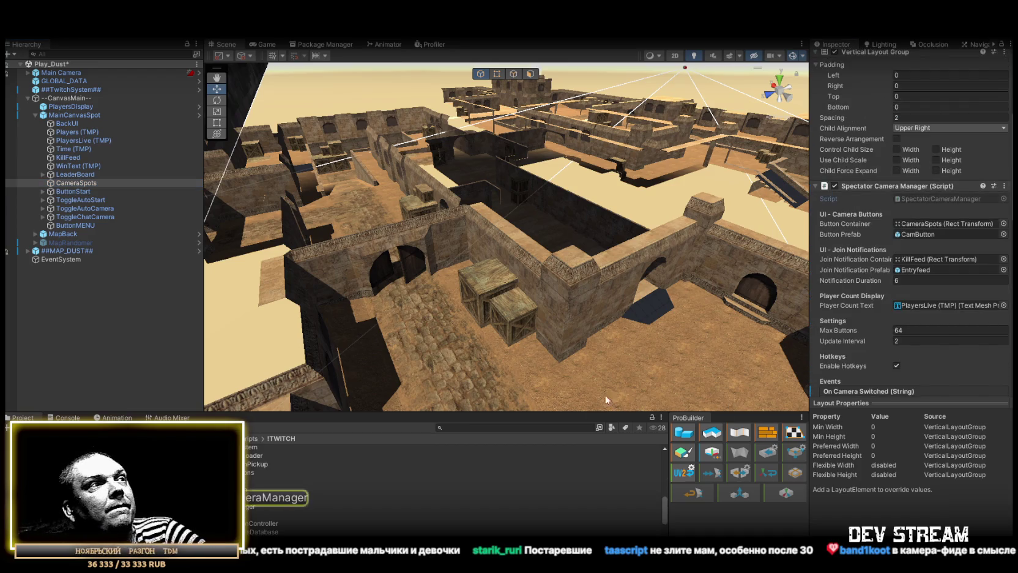
pyautogui.hotkey('ctrl', 'a')
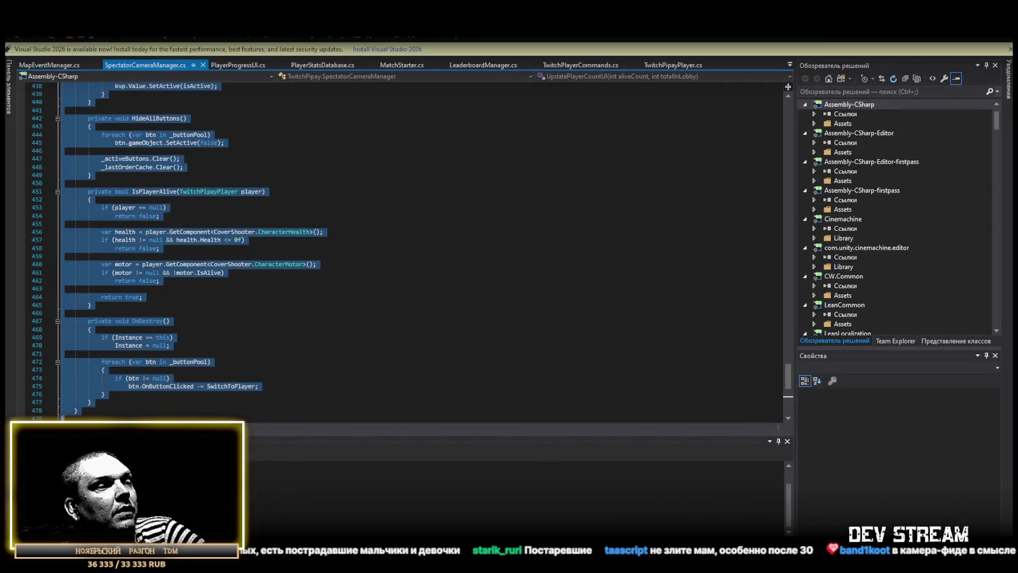
pyautogui.click(47, 418)
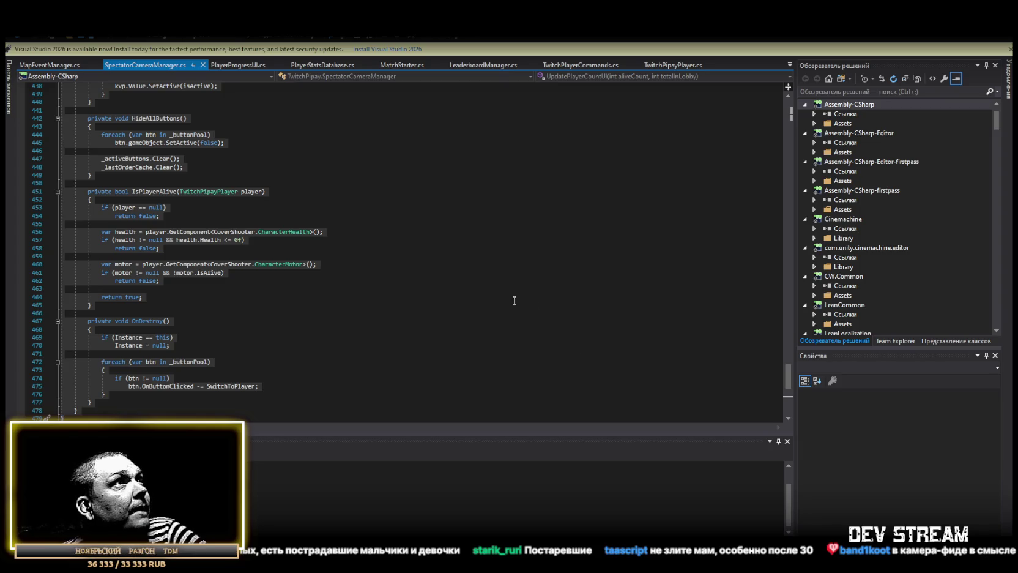
pyautogui.scroll(18, 514, 301)
pyautogui.hotkey('ctrl', 'a')
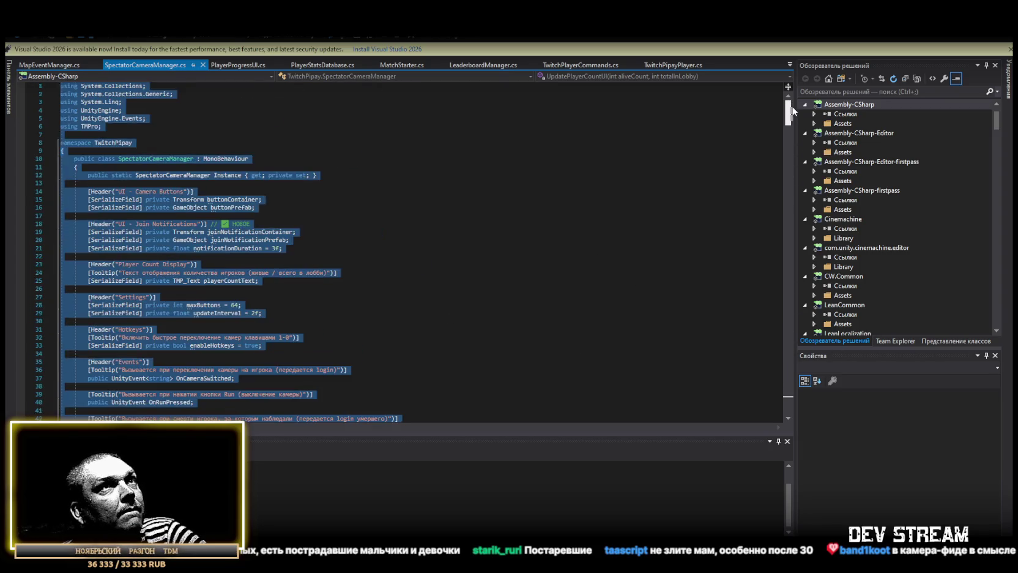
pyautogui.click(164, 176)
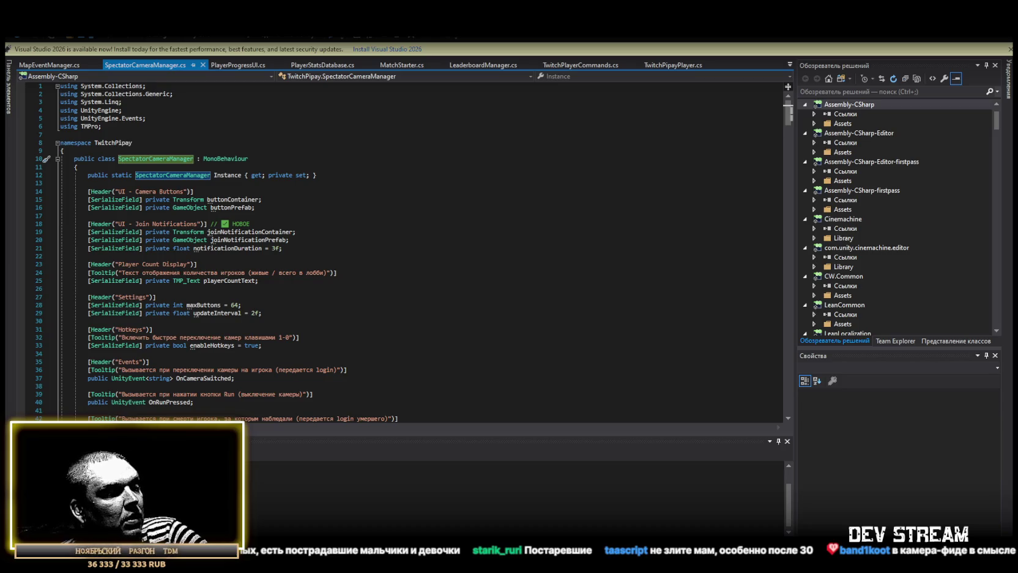
pyautogui.hotkey('alt', 'Tab')
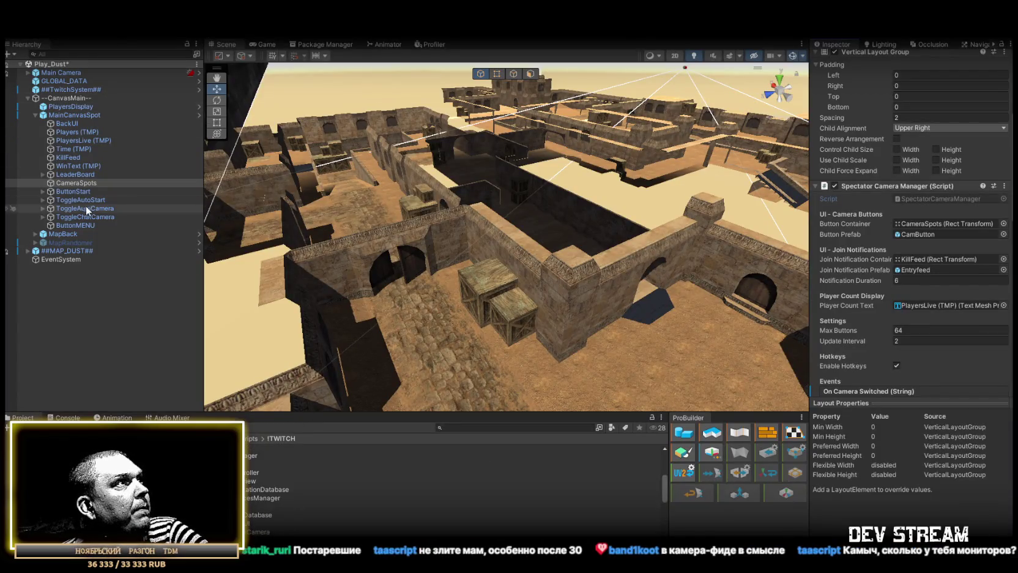
# Step: Ping the CamButton prefab from Button Prefab and open its SpectatorButton.cs script
pyautogui.click(917, 234)
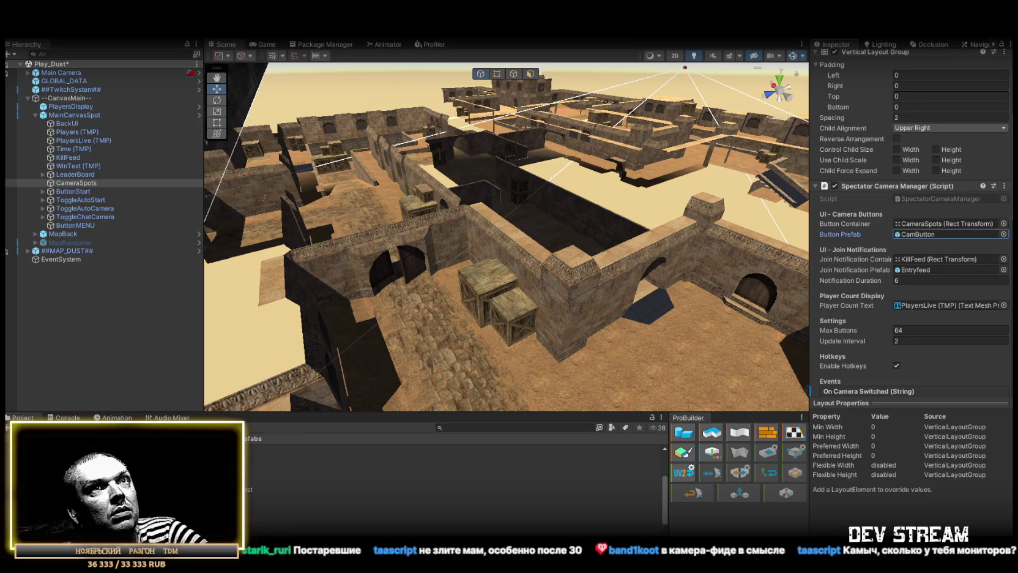
pyautogui.click(428, 497)
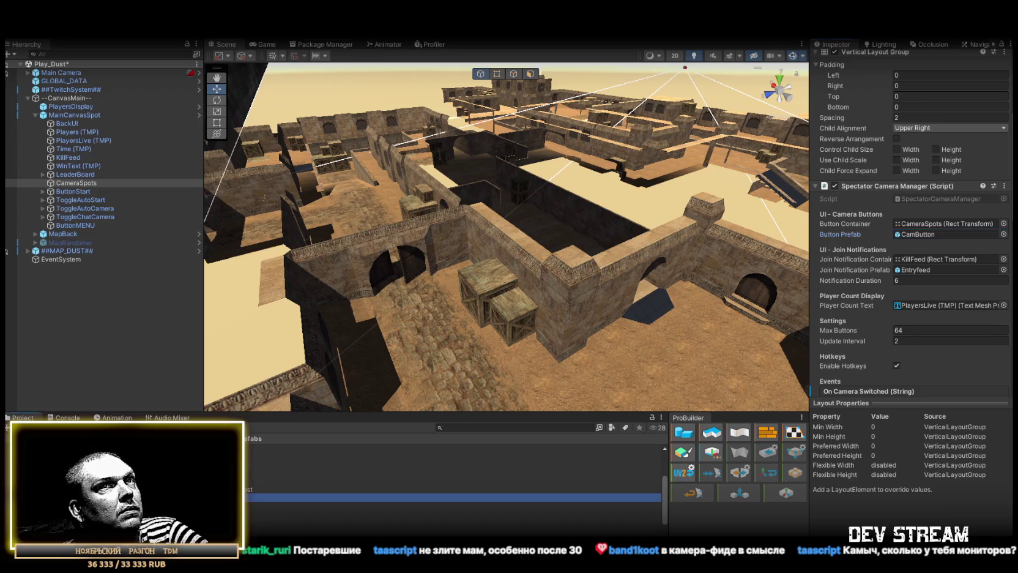
pyautogui.scroll(-5, 879, 233)
pyautogui.scroll(-2, 879, 233)
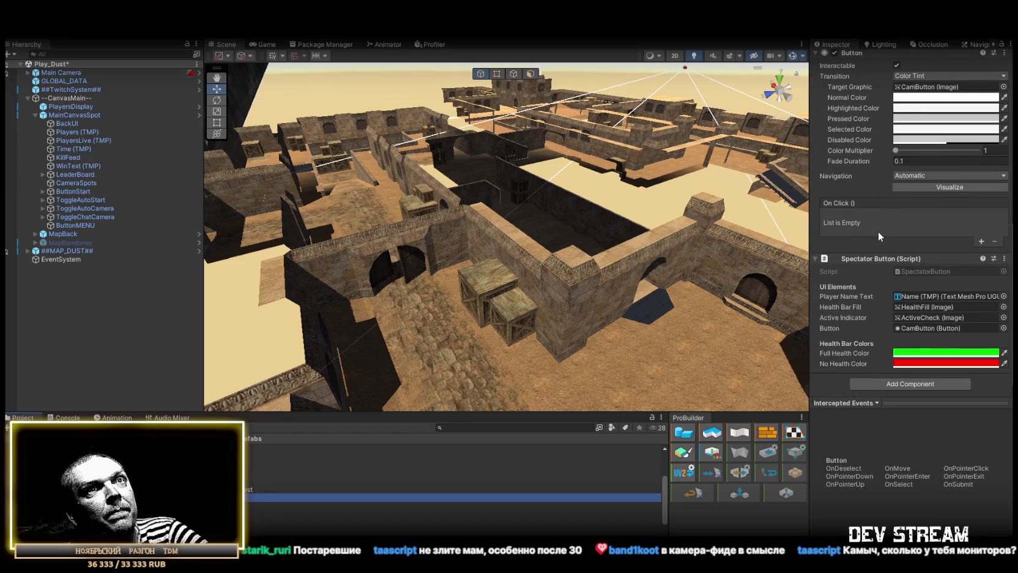
pyautogui.click(930, 270)
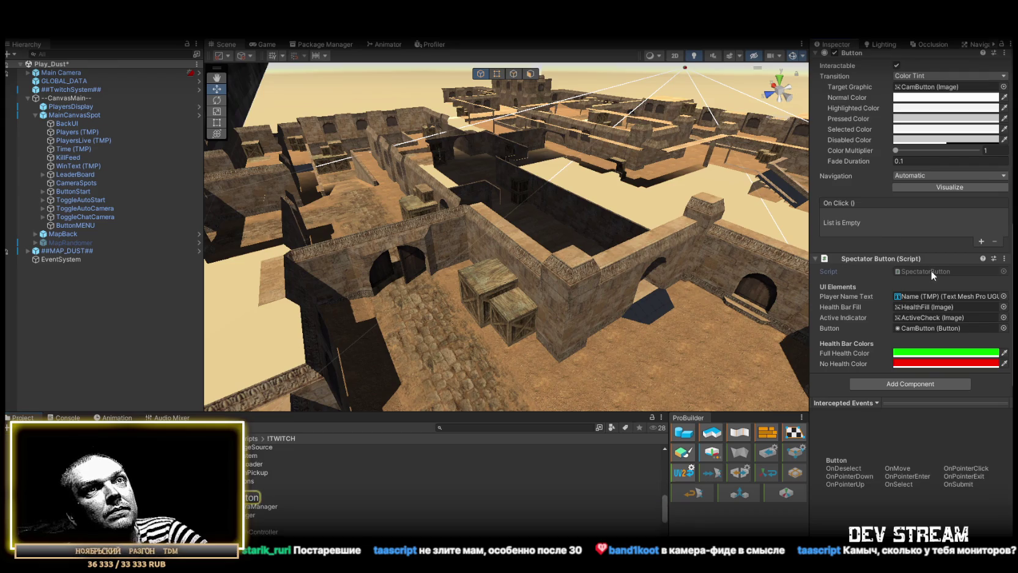
pyautogui.scroll(-20, 218, 286)
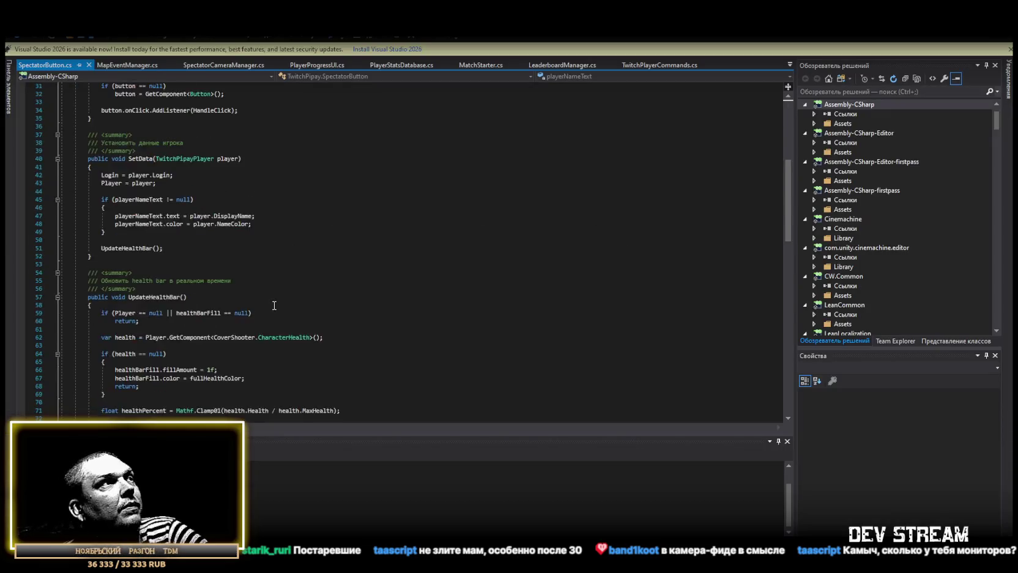
# Step: Scroll up through SpectatorButton.cs in Visual Studio, then return to the Unity editor
pyautogui.scroll(14, 218, 286)
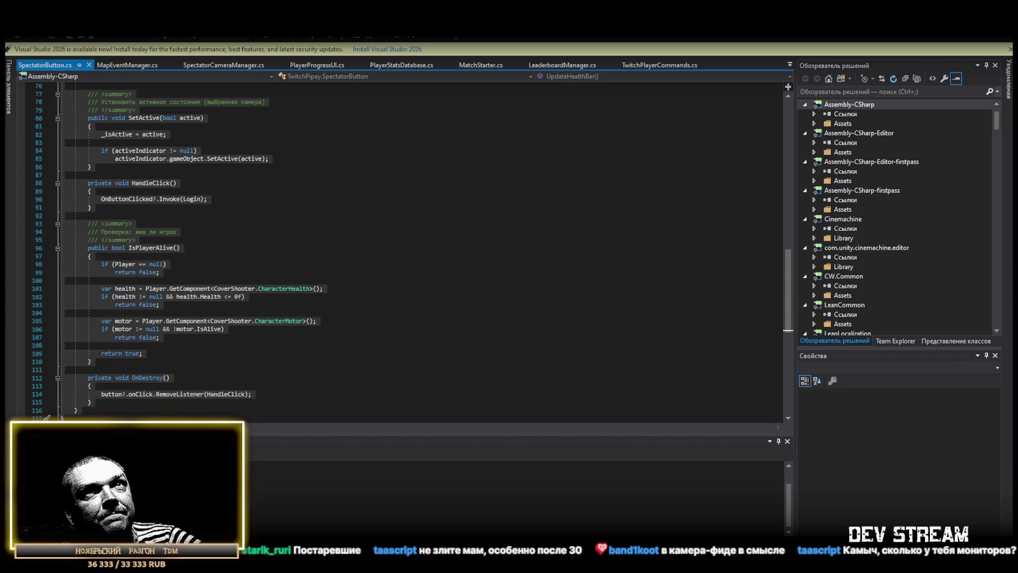
pyautogui.hotkey('alt', 'Tab')
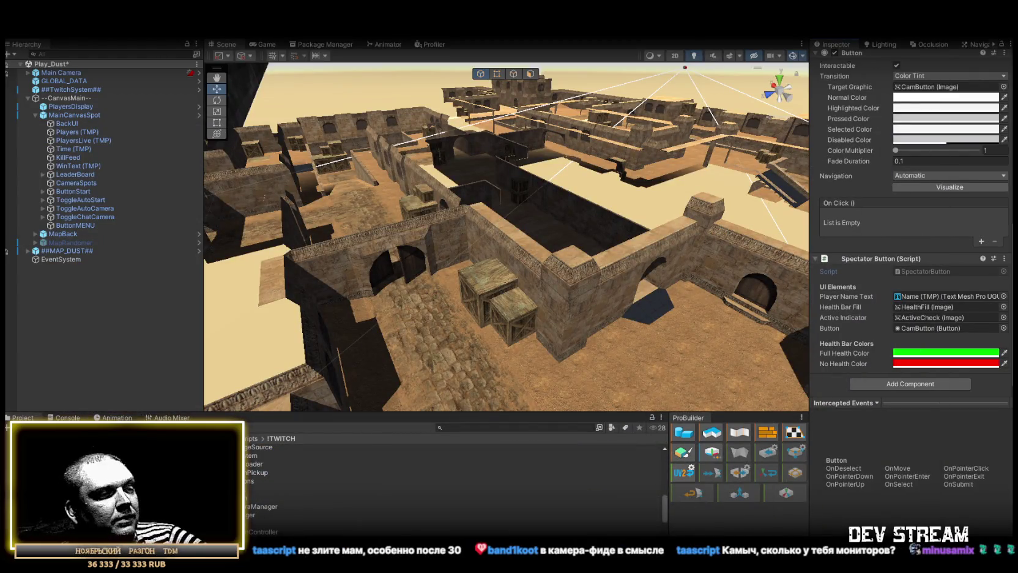
# Step: Peek at the desktop, return to Unity, then bring the Boosty post in Chrome forward
pyautogui.press('super+d')
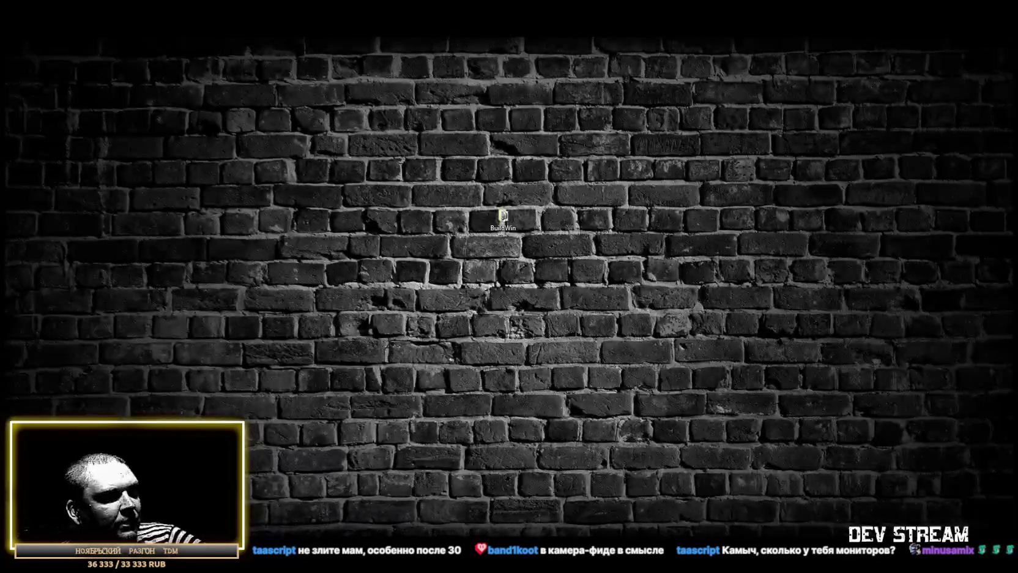
pyautogui.press('super+d')
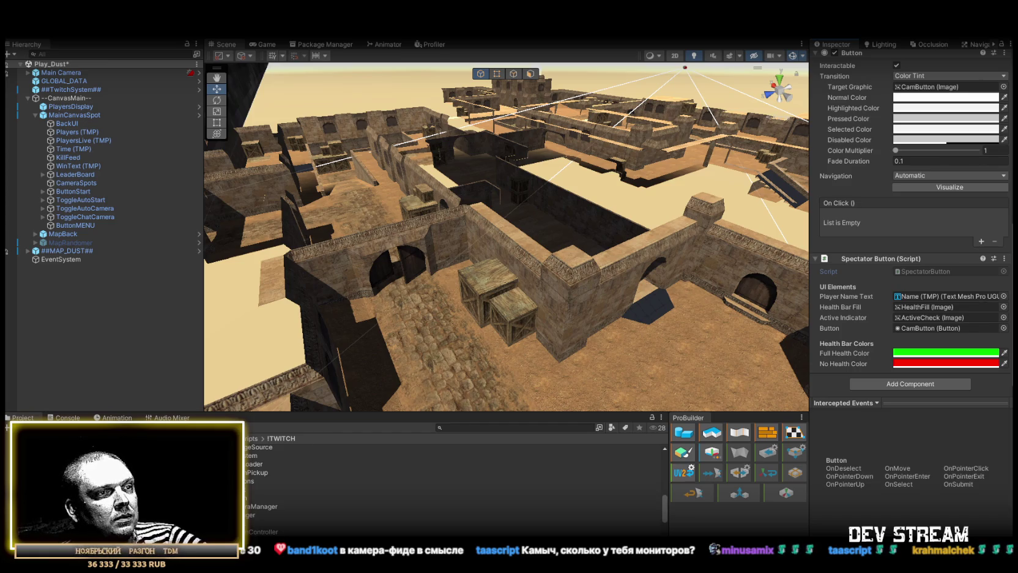
pyautogui.hotkey('alt', 'Tab')
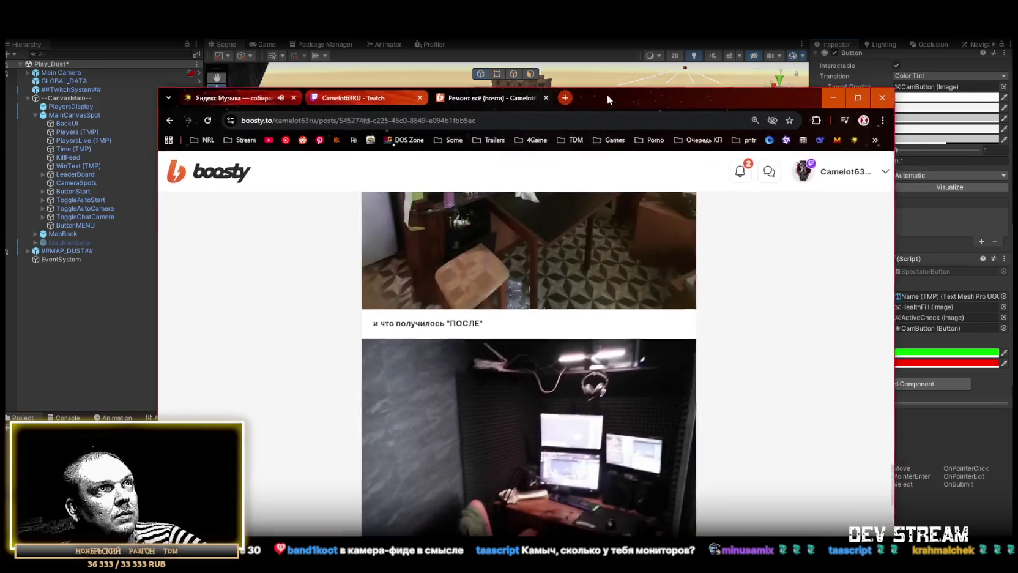
# Step: Scroll the Boosty post and open the streaming-desk 'after' photo full-size (image 9 of 12)
pyautogui.scroll(-1, 556, 404)
pyautogui.click(555, 404)
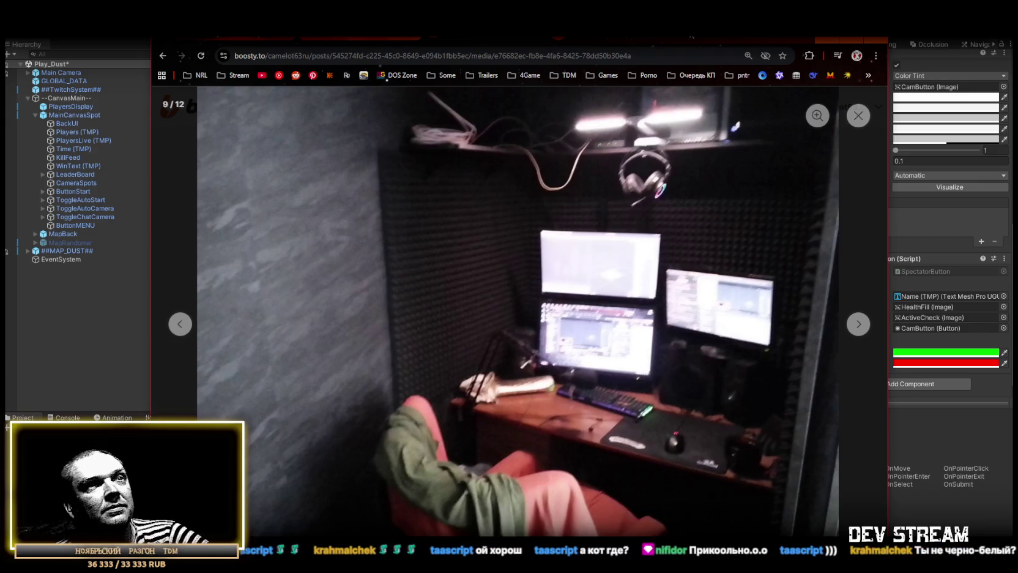
# Step: Leave the photo viewer for Unity and select the SpectatorButton script among the project assets
pyautogui.hotkey('alt', 'Tab')
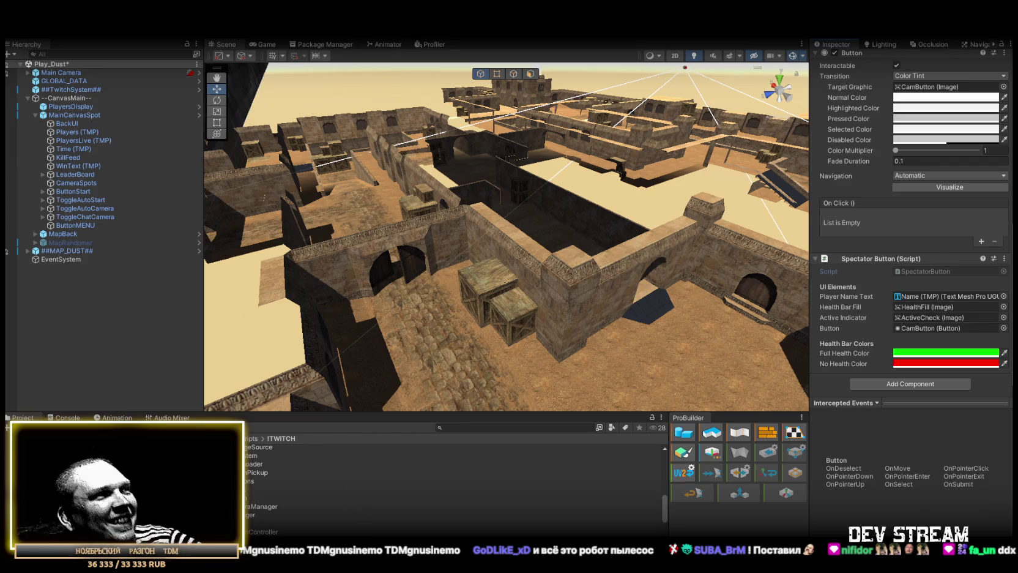
pyautogui.click(248, 498)
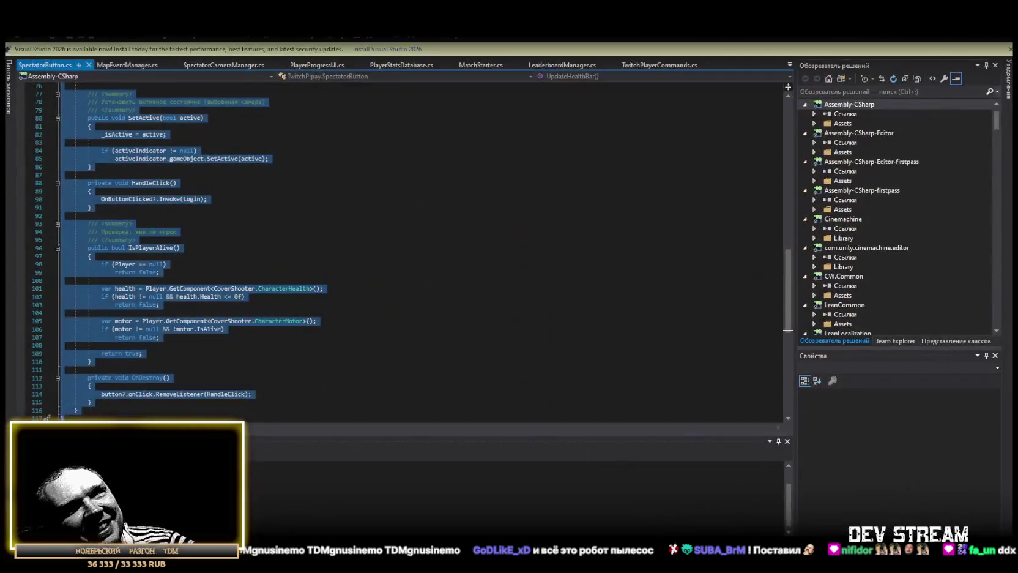
# Step: Replace all of SpectatorButton.cs with the pasted new code and save it, keeping Unicode characters
pyautogui.scroll(-3, 302, 333)
pyautogui.click(156, 417)
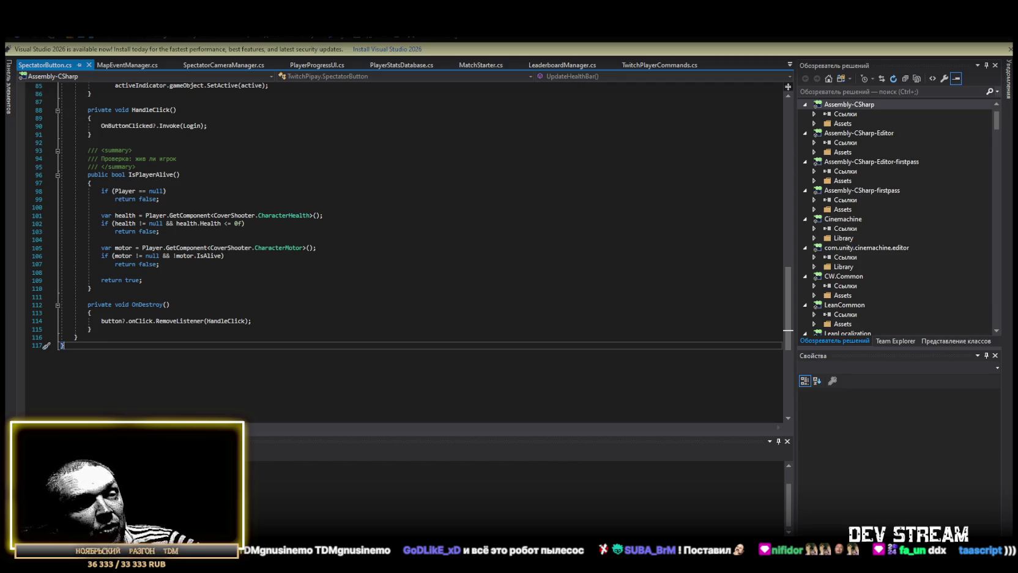
pyautogui.scroll(-4, 156, 368)
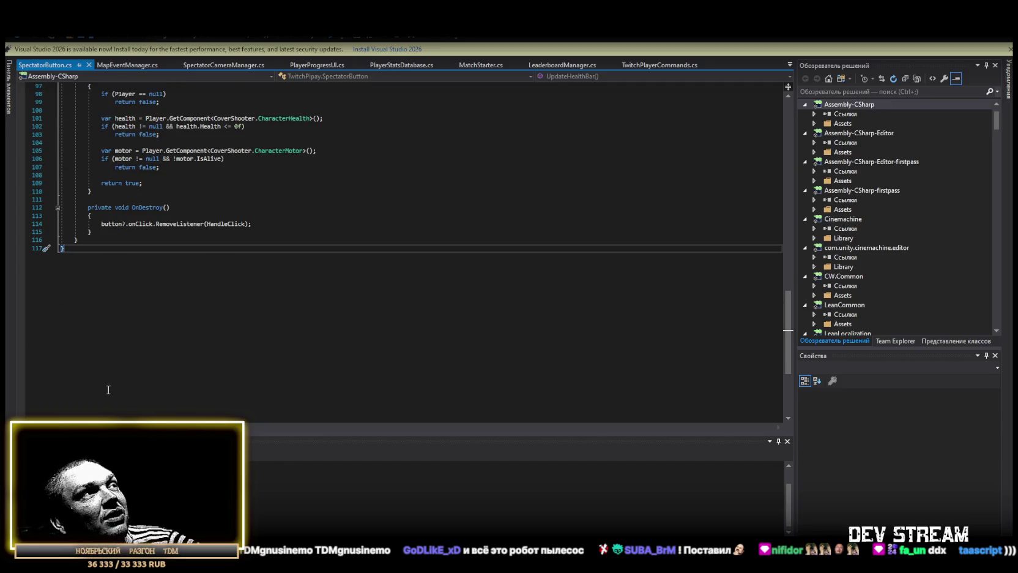
pyautogui.hotkey('ctrl', 'a')
pyautogui.hotkey('ctrl', 'v')
pyautogui.hotkey('ctrl', 's')
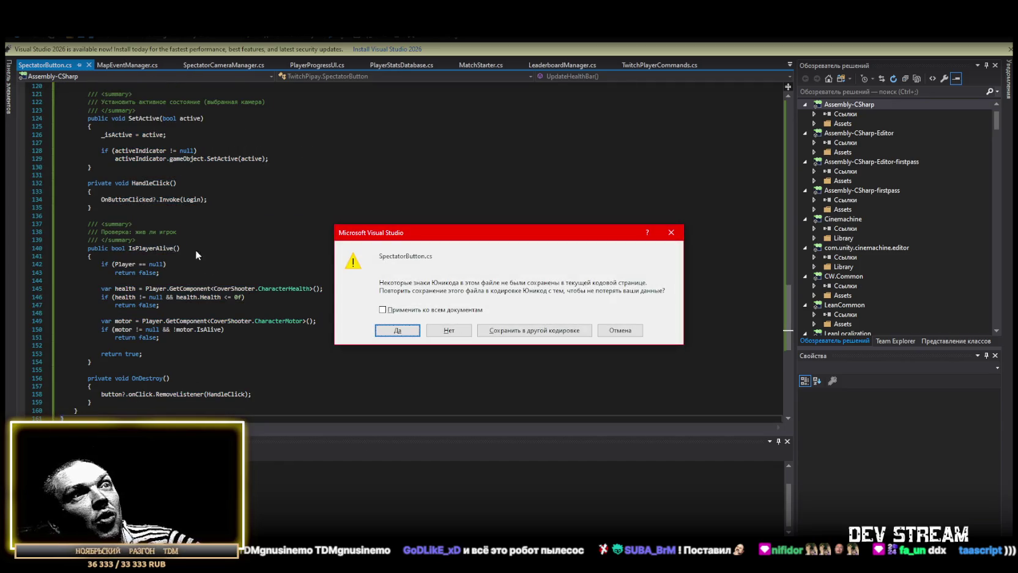
pyautogui.click(383, 330)
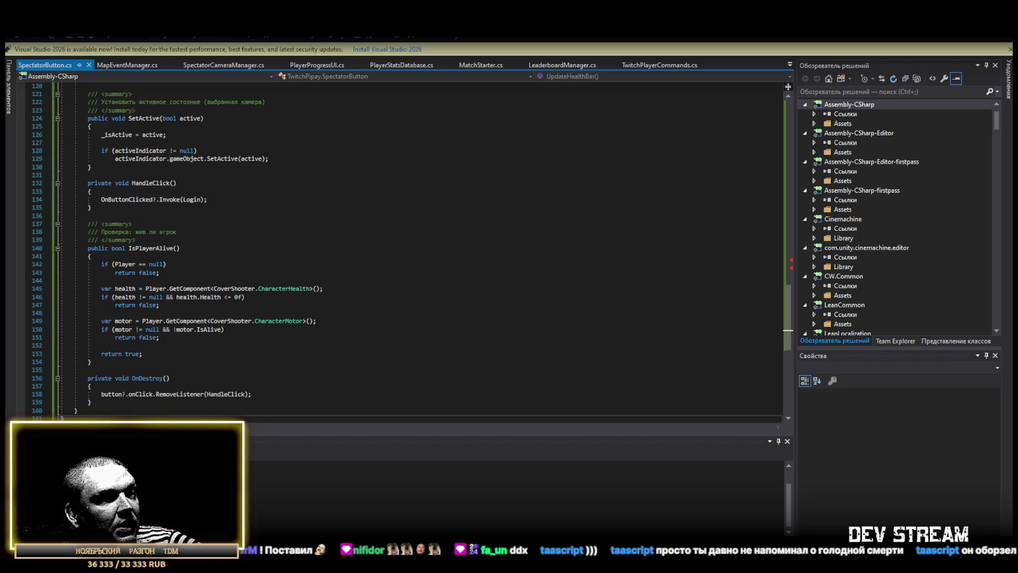
# Step: Open TwitchPipayPlayer.cs from the open-files list and save it reverted to the version without combo comments
pyautogui.click(789, 63)
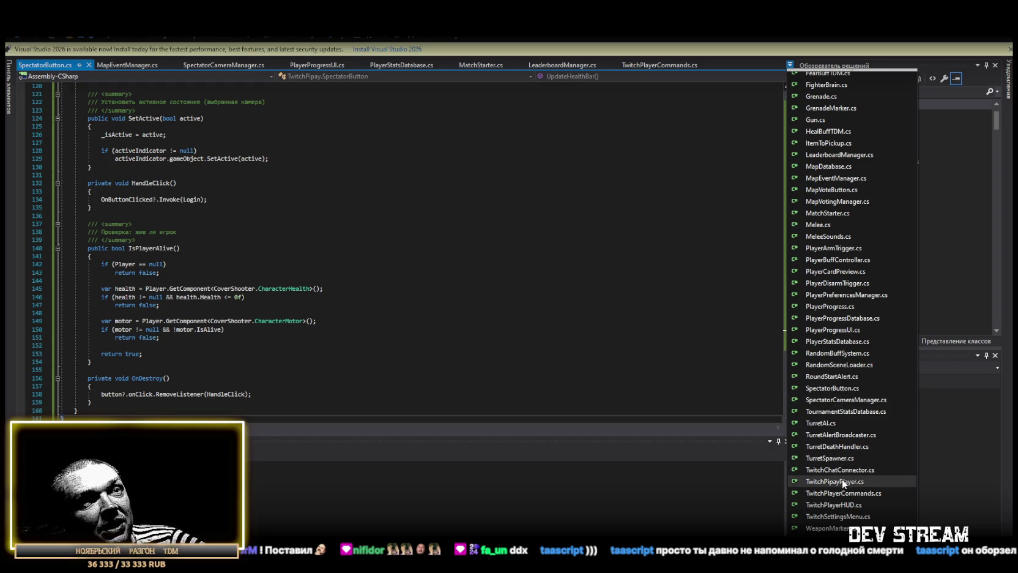
pyautogui.click(842, 481)
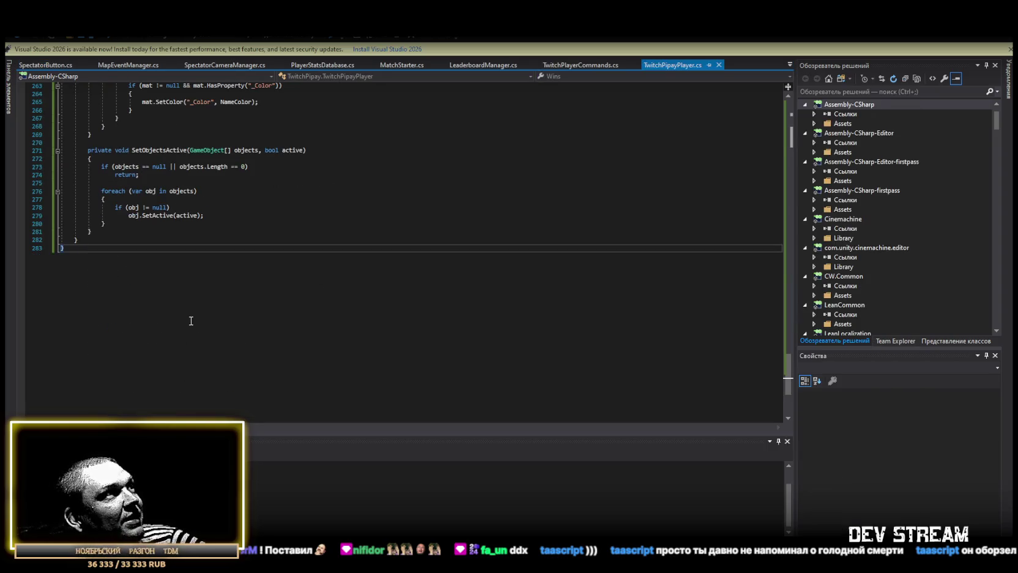
pyautogui.hotkey('ctrl', 'z')
pyautogui.hotkey('ctrl', 'z')
pyautogui.hotkey('ctrl', 's')
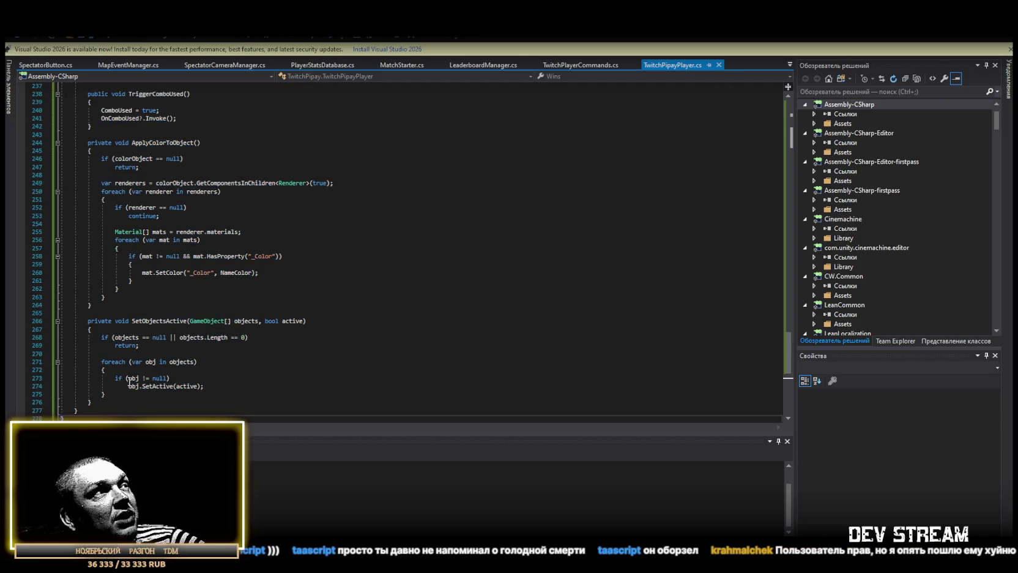
pyautogui.hotkey('ctrl', 'y')
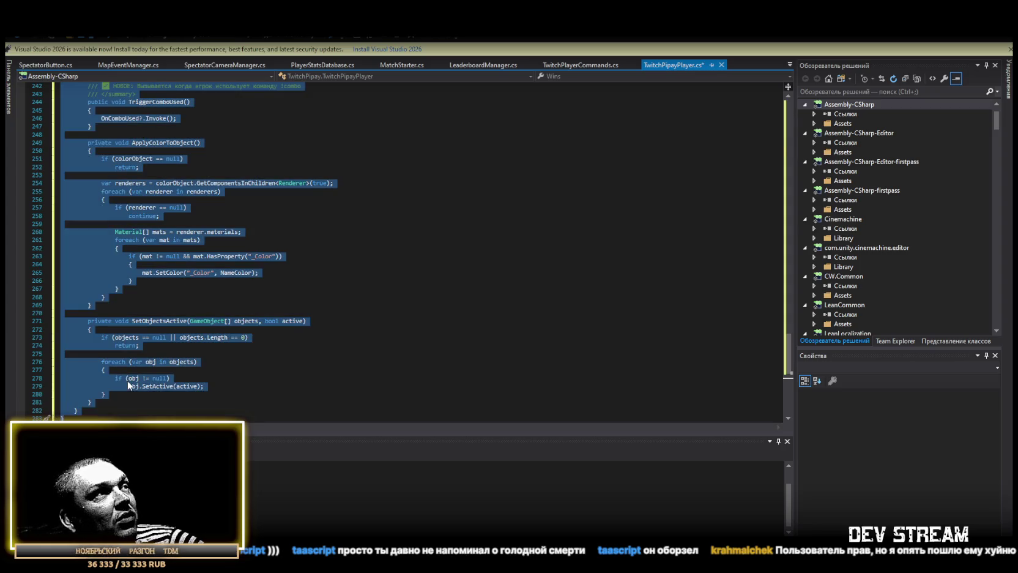
pyautogui.hotkey('ctrl', 'z')
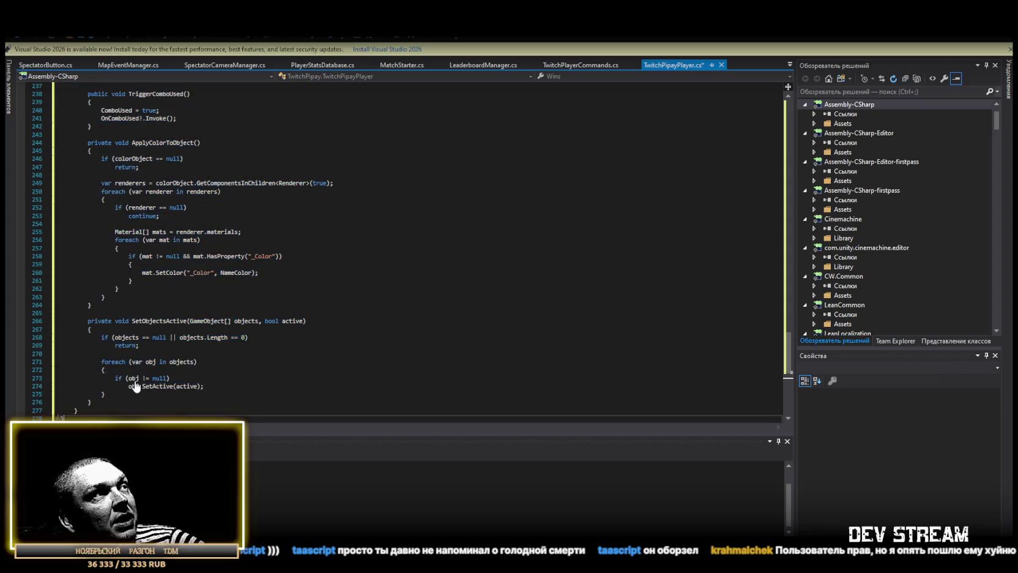
pyautogui.hotkey('ctrl', 's')
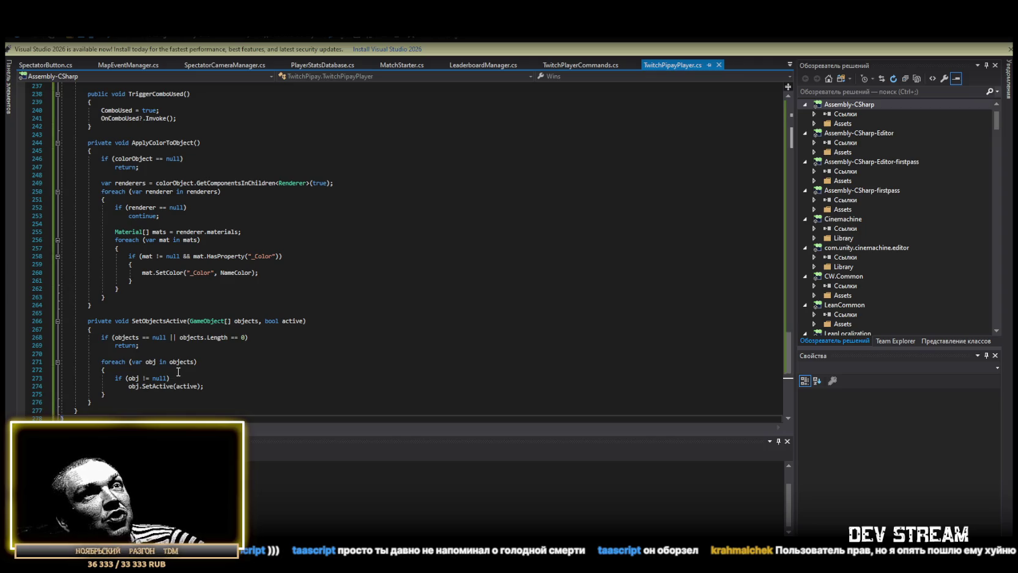
# Step: Look over the reverted TwitchPipayPlayer.cs, then switch to MapEventManager.cs
pyautogui.scroll(20, 443, 381)
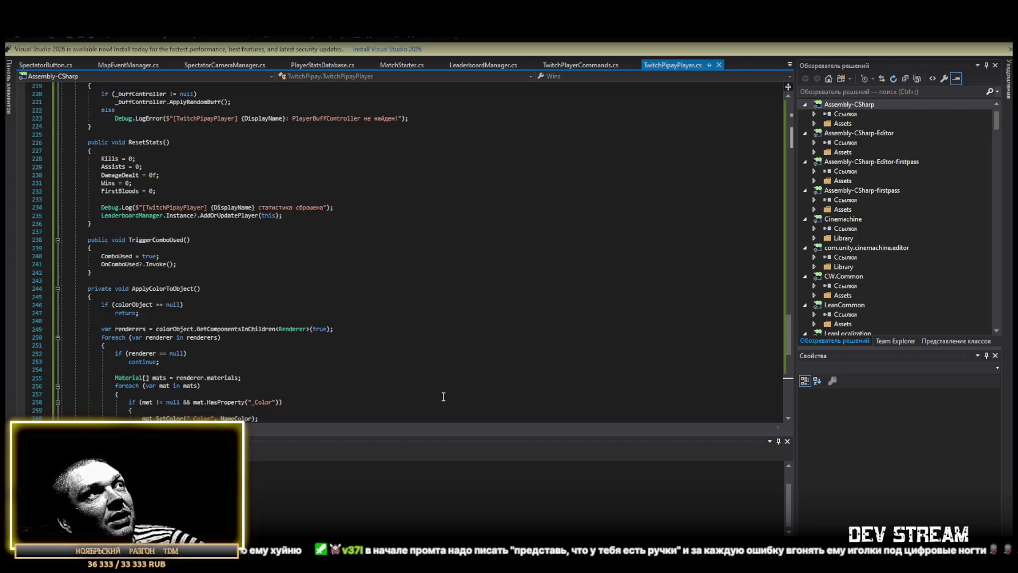
pyautogui.scroll(20, 444, 380)
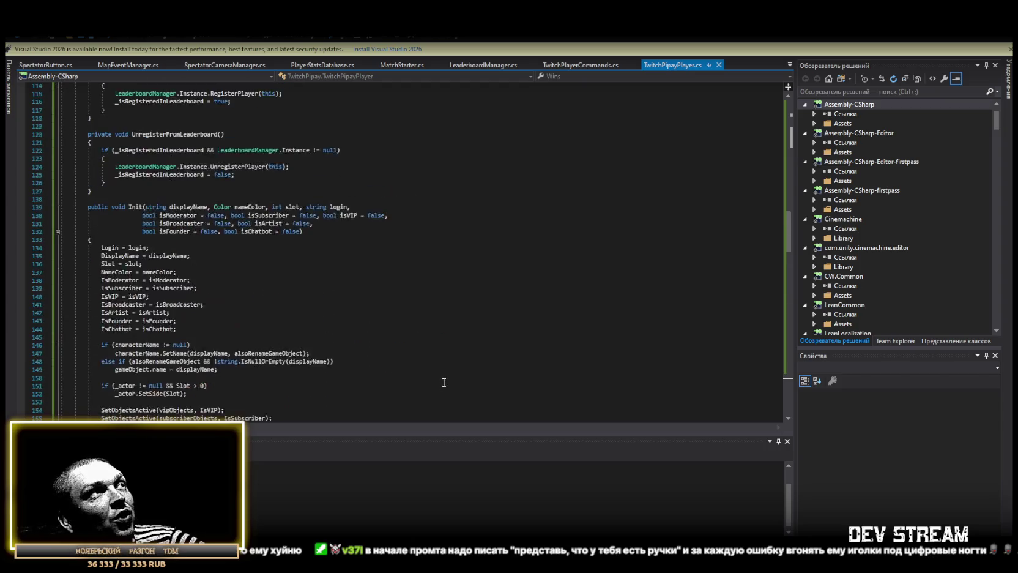
pyautogui.scroll(7, 438, 388)
pyautogui.scroll(-20, 438, 389)
pyautogui.scroll(-20, 436, 390)
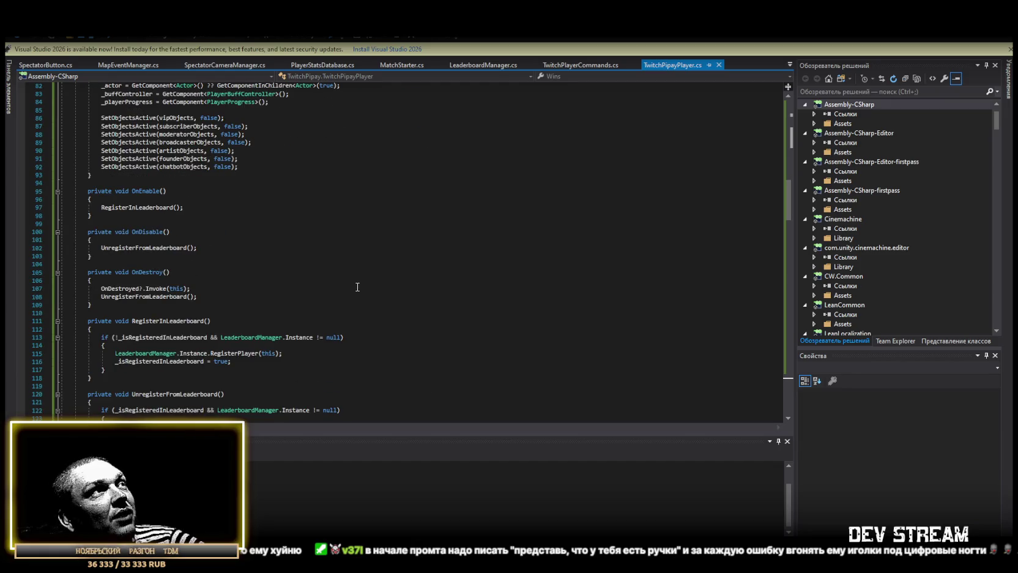
pyautogui.scroll(-20, 245, 184)
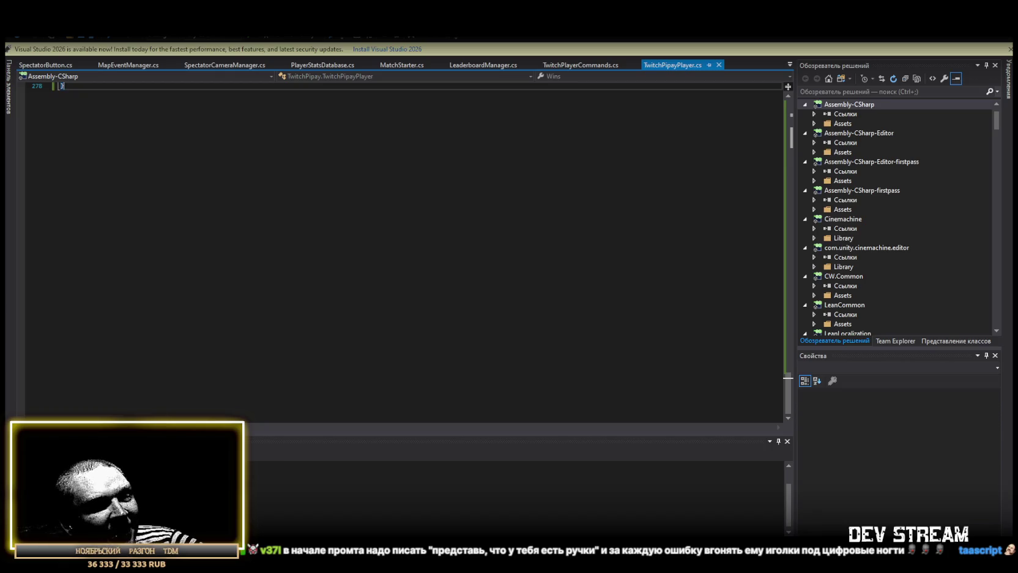
pyautogui.scroll(1, 344, 300)
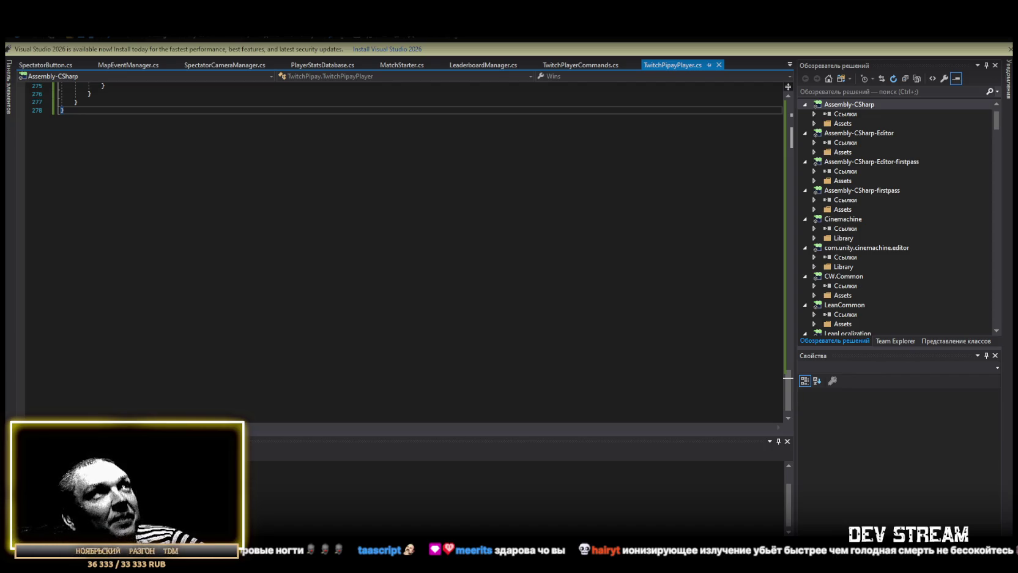
pyautogui.click(129, 65)
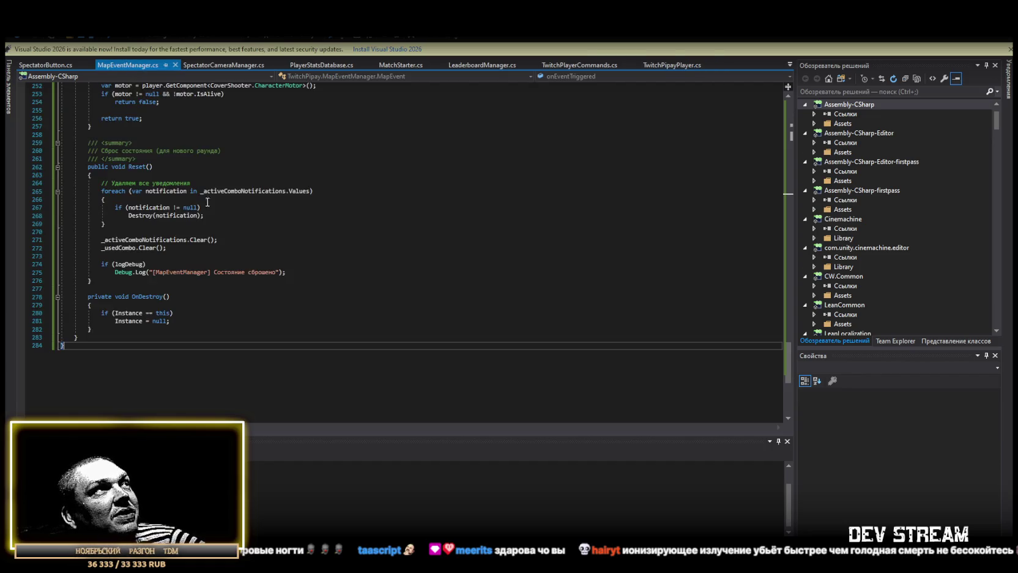
# Step: Revert MapEventManager.cs to its shorter 235-line version, save it, and return to Unity
pyautogui.hotkey('ctrl', 'z')
pyautogui.hotkey('ctrl', 'z')
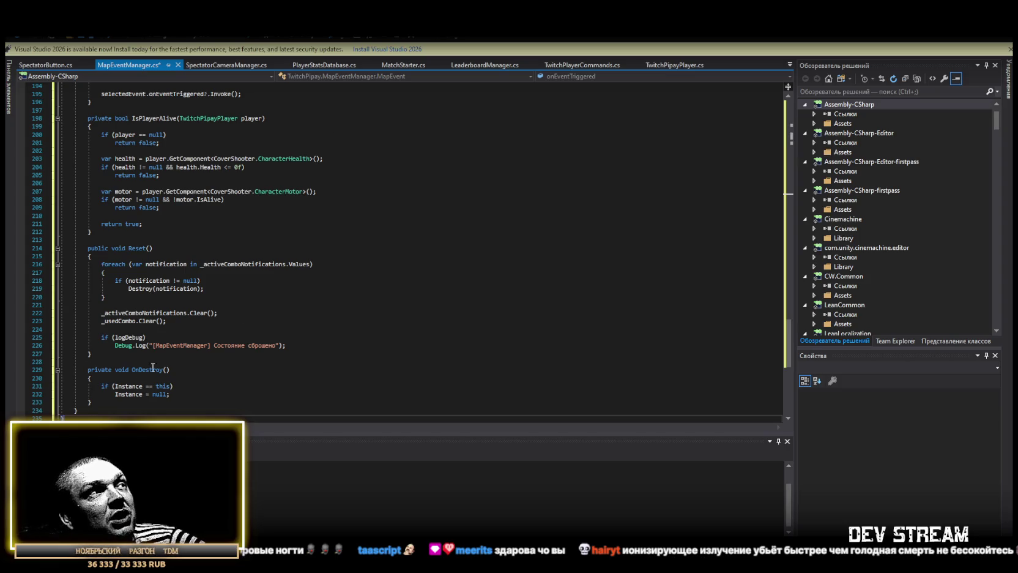
pyautogui.hotkey('ctrl', 's')
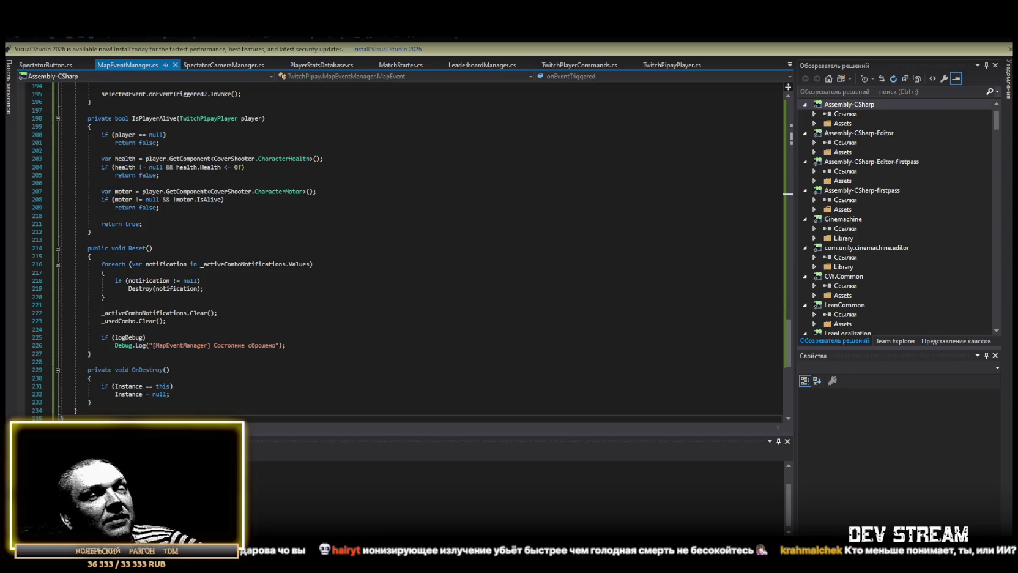
pyautogui.hotkey('alt', 'Tab')
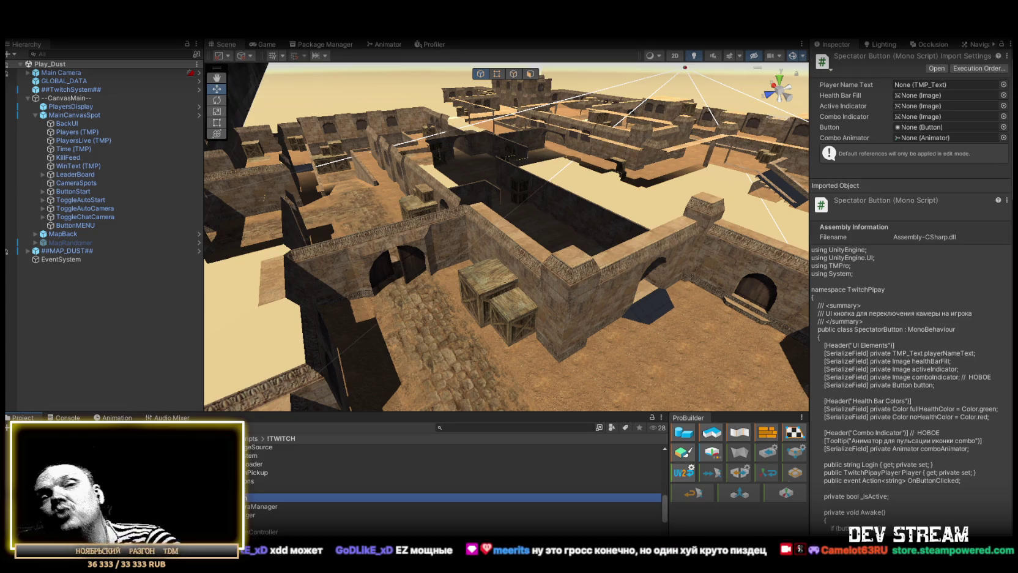
pyautogui.hotkey('alt', 'Tab')
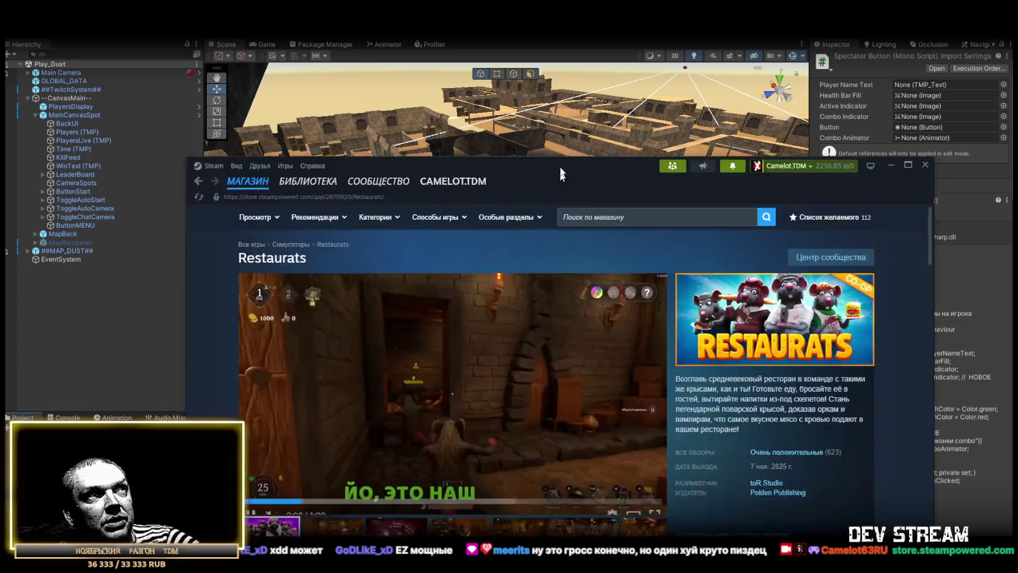
pyautogui.click(884, 94)
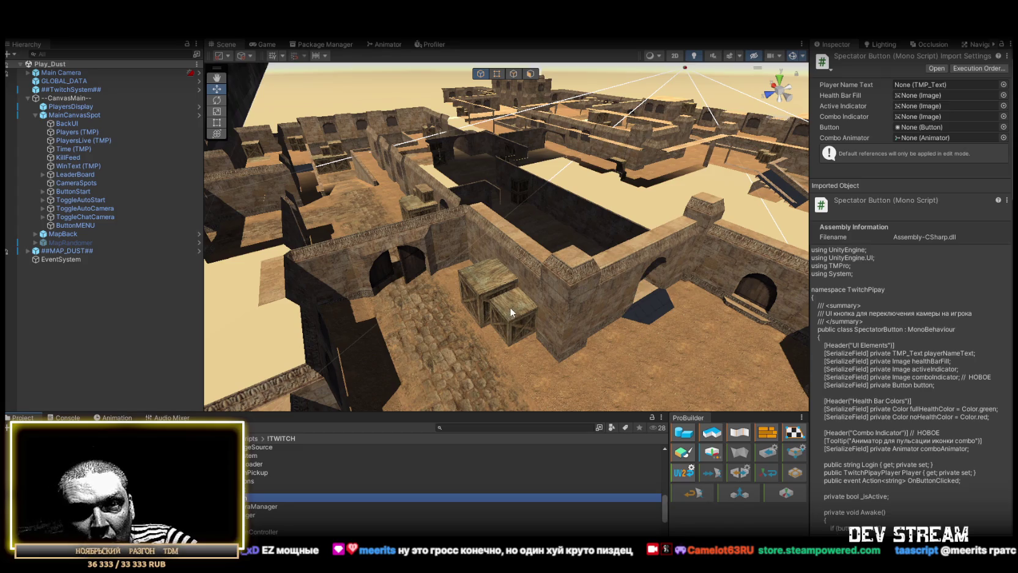
# Step: Fly the Scene view over the crates and select the StairsPro stairs mesh
pyautogui.moveTo(510, 306)
pyautogui.mouseDown()
pyautogui.moveTo(430, 282)
pyautogui.moveTo(522, 264)
pyautogui.mouseUp()
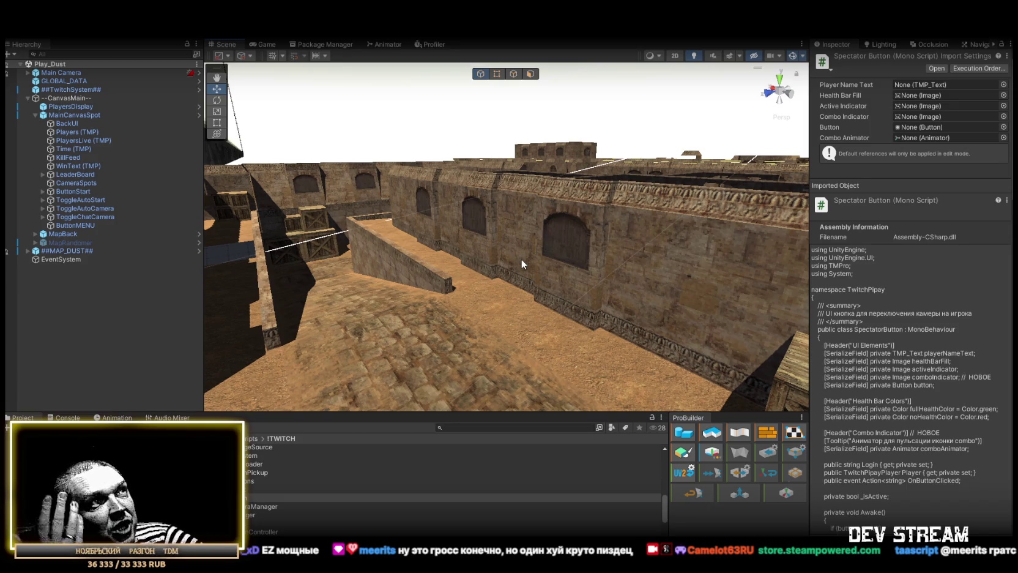
pyautogui.moveTo(721, 274); pyautogui.dragTo(721, 274)
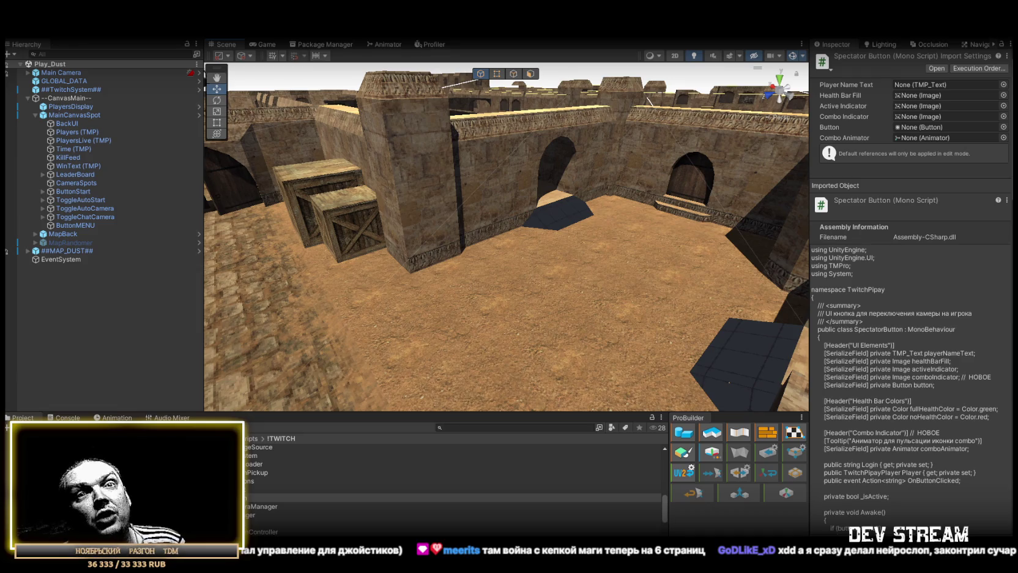
pyautogui.click(553, 213)
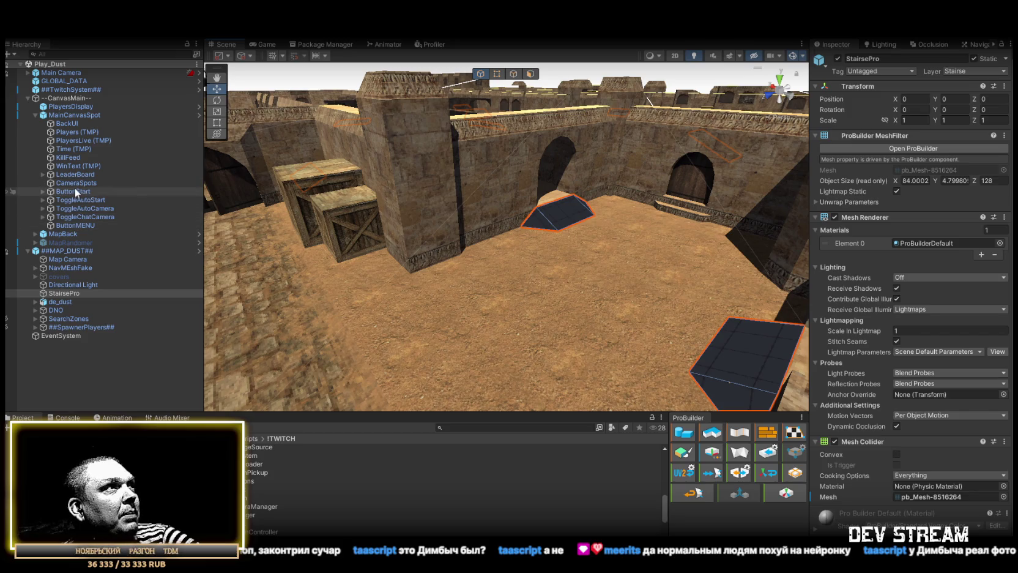
# Step: Open the MainCanvasSpot prefab for isolated editing and select its CameraSpots child
pyautogui.click(72, 115)
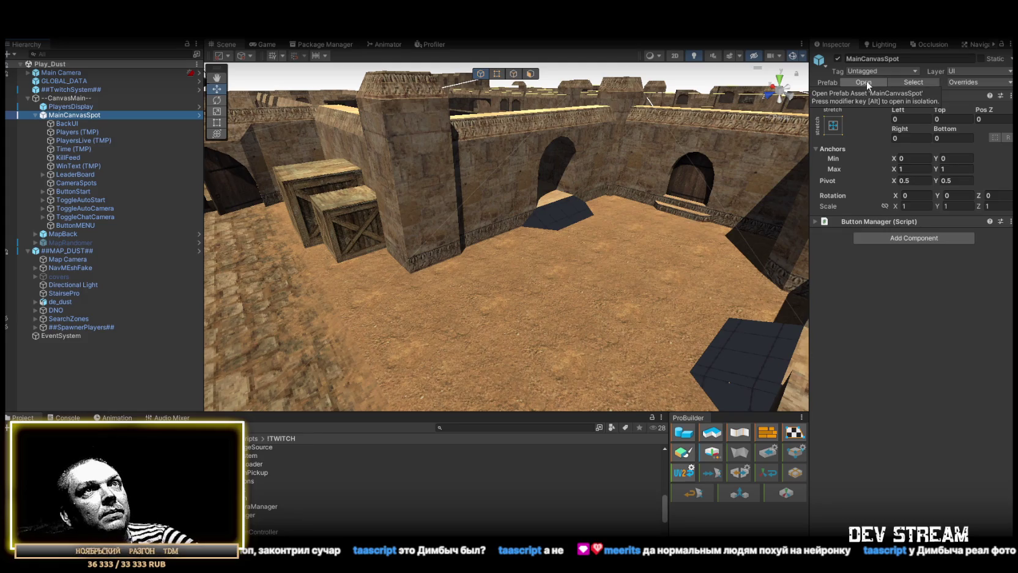
pyautogui.click(866, 81)
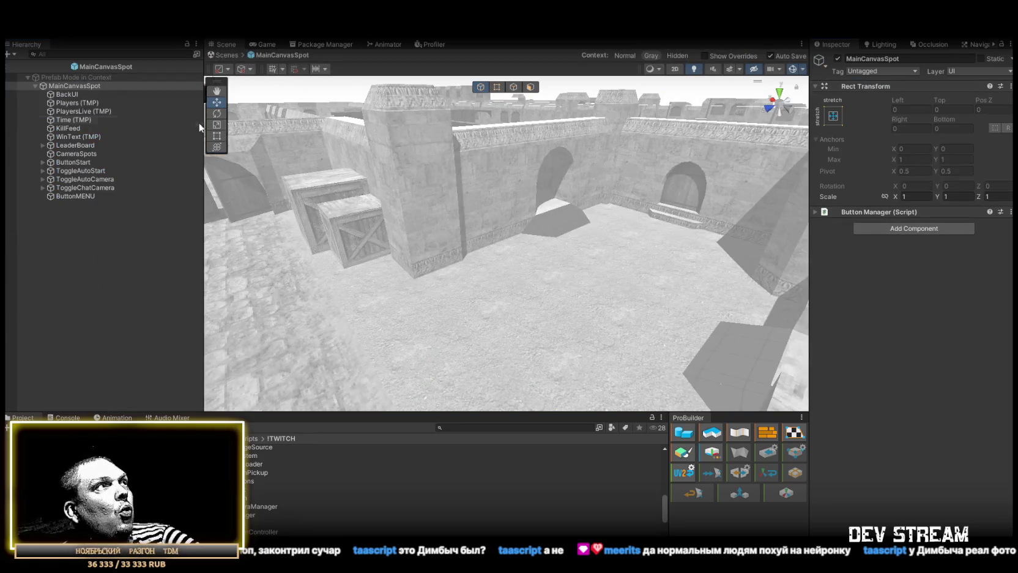
pyautogui.click(85, 155)
pyautogui.scroll(-1, 904, 279)
pyautogui.scroll(-3, 903, 279)
pyautogui.scroll(3, 903, 279)
# Step: Collapse CameraSpots' Vertical Layout Group, Spectator Camera Manager and Auto Spectator Controller foldouts
pyautogui.click(815, 195)
pyautogui.click(815, 207)
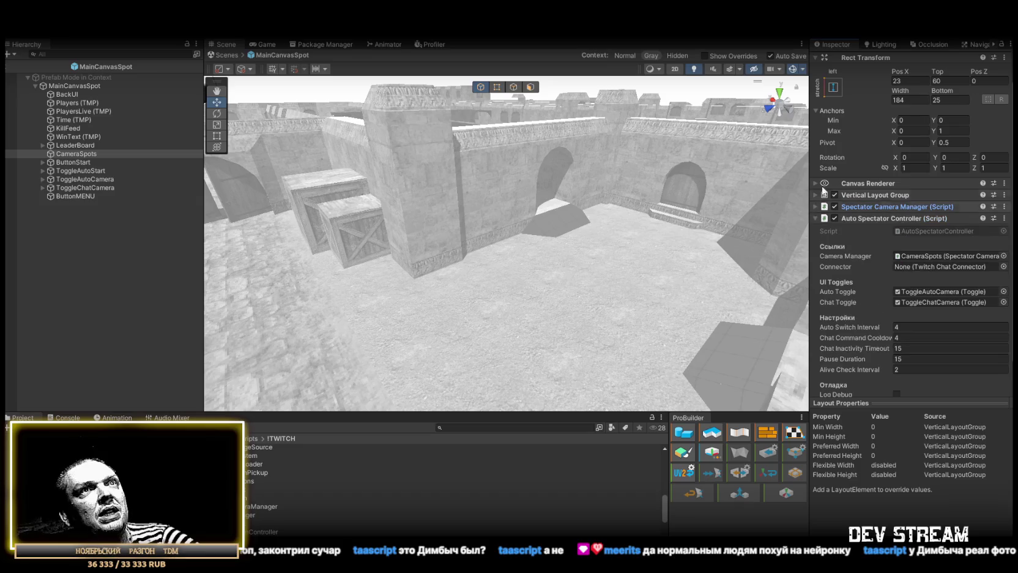
pyautogui.click(815, 218)
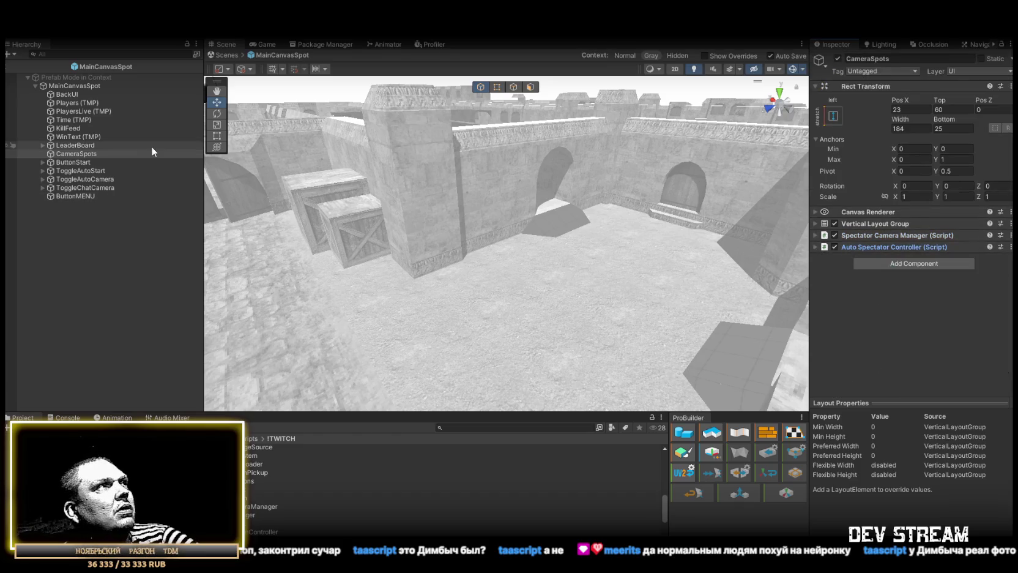
pyautogui.rightClick(71, 87)
# Step: Create an empty child under MainCanvasSpot with Width 0 and Height 0
pyautogui.click(104, 229)
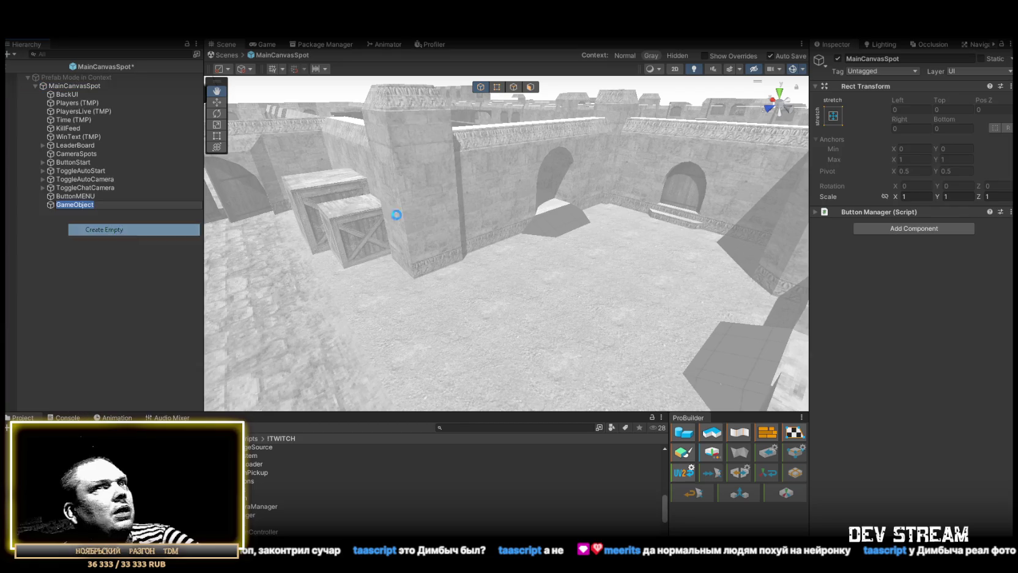
pyautogui.click(915, 128)
pyautogui.write('00')
pyautogui.press('Tab')
pyautogui.write('0')
# Step: Rename the new object MapEventsManager and move it to the top of MainCanvasSpot's children
pyautogui.click(893, 57)
pyautogui.write('M')
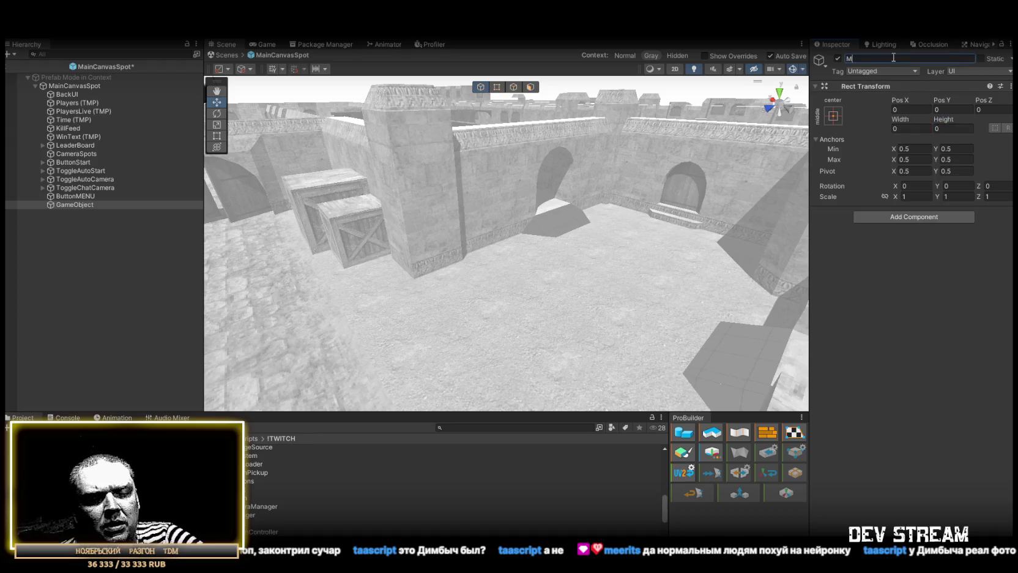
pyautogui.write('apEvents')
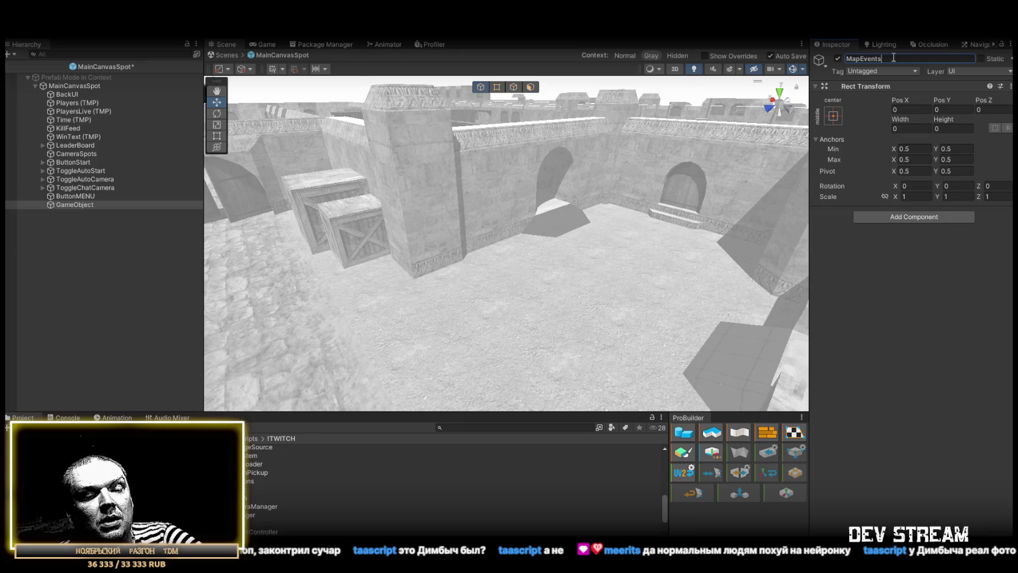
pyautogui.write('Manager')
pyautogui.press('Return')
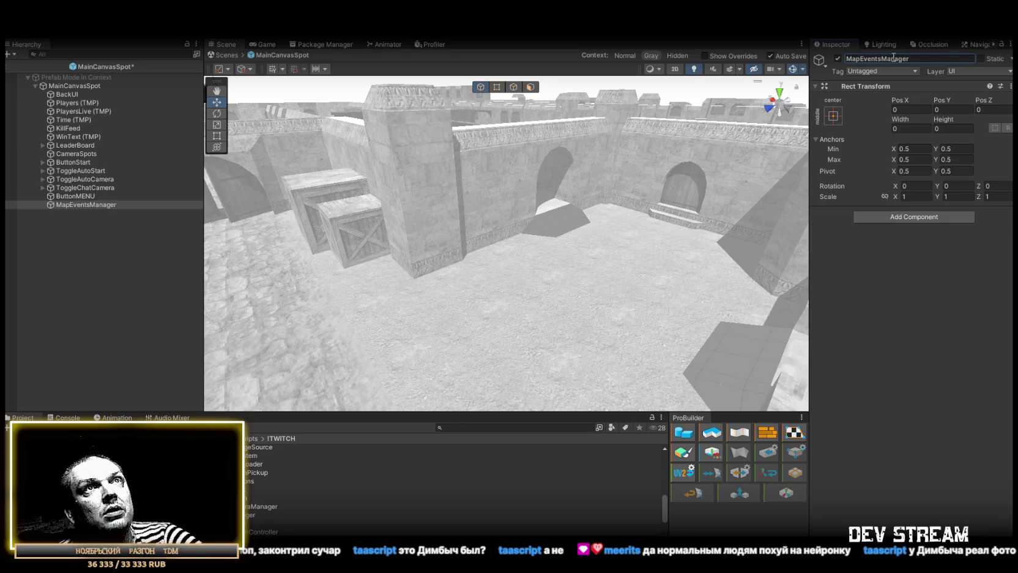
pyautogui.moveTo(96, 204)
pyautogui.mouseDown()
pyautogui.moveTo(76, 159)
pyautogui.moveTo(75, 93)
pyautogui.mouseUp()
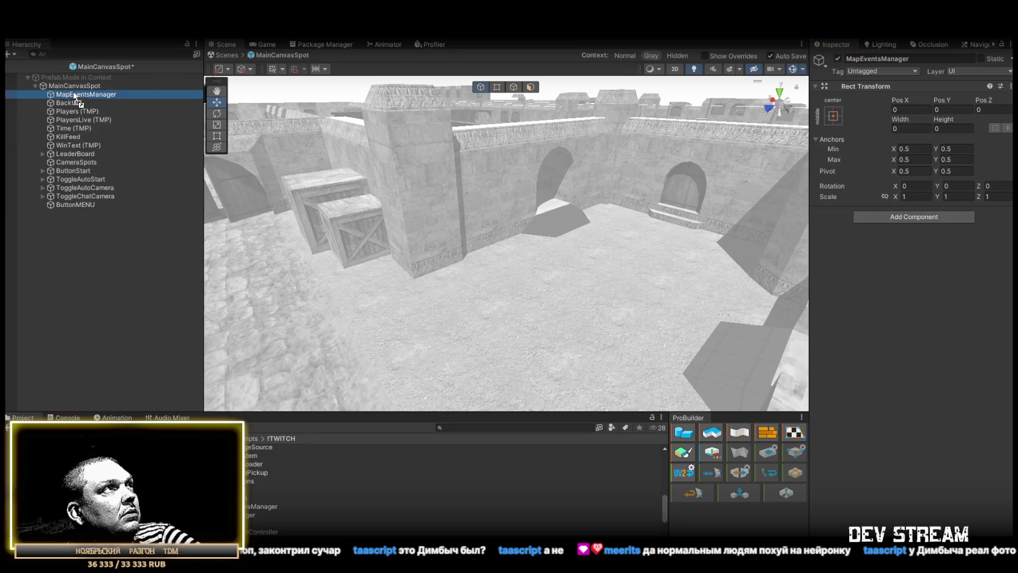
# Step: Add the Map Event Manager script component to MapEventsManager by searching 'mape'
pyautogui.click(934, 218)
pyautogui.write('mape')
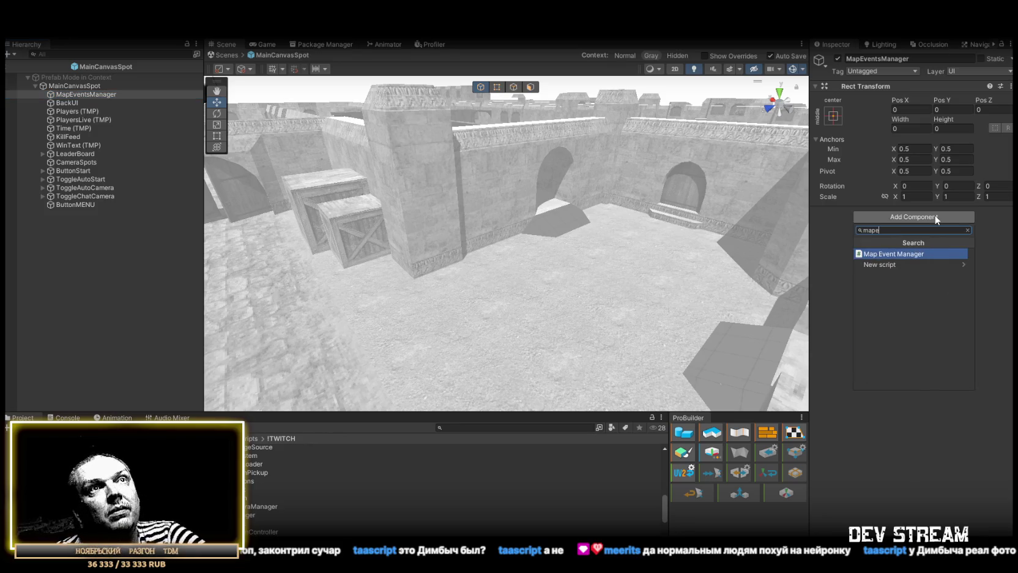
pyautogui.click(894, 254)
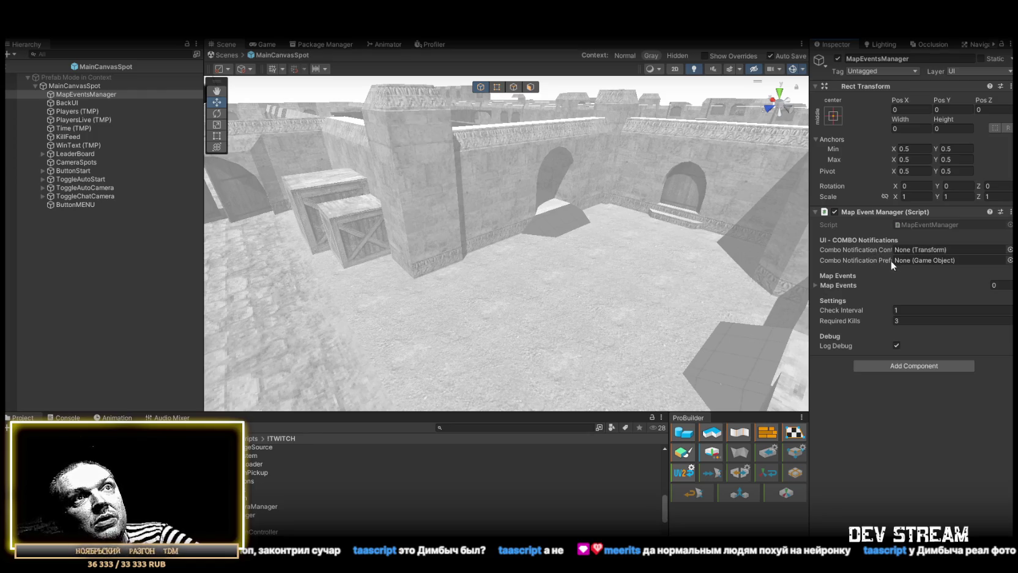
# Step: Inspect the Map Events list and the Combo Notification Prefab field options, leaving everything unchanged
pyautogui.click(815, 283)
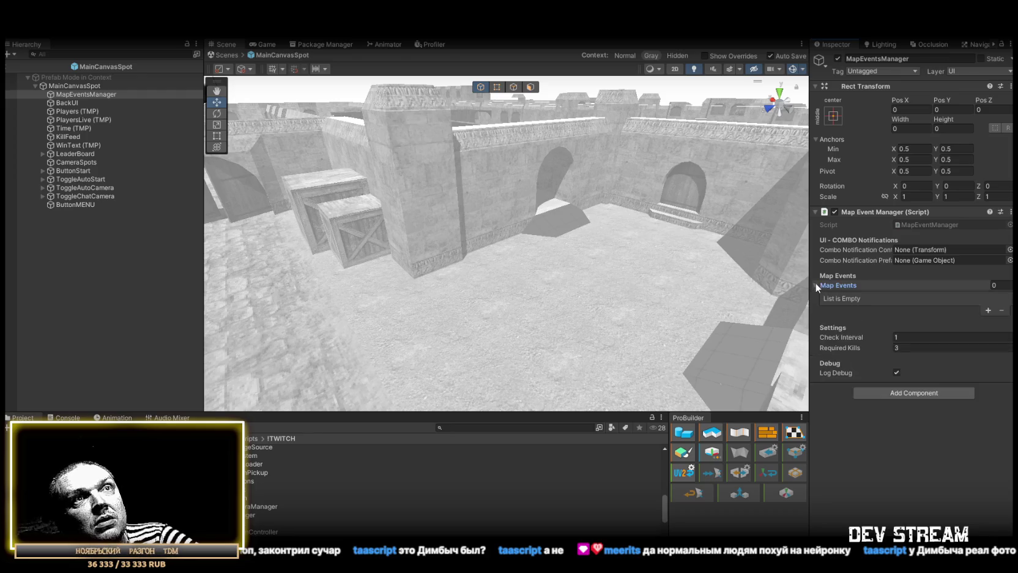
pyautogui.click(815, 284)
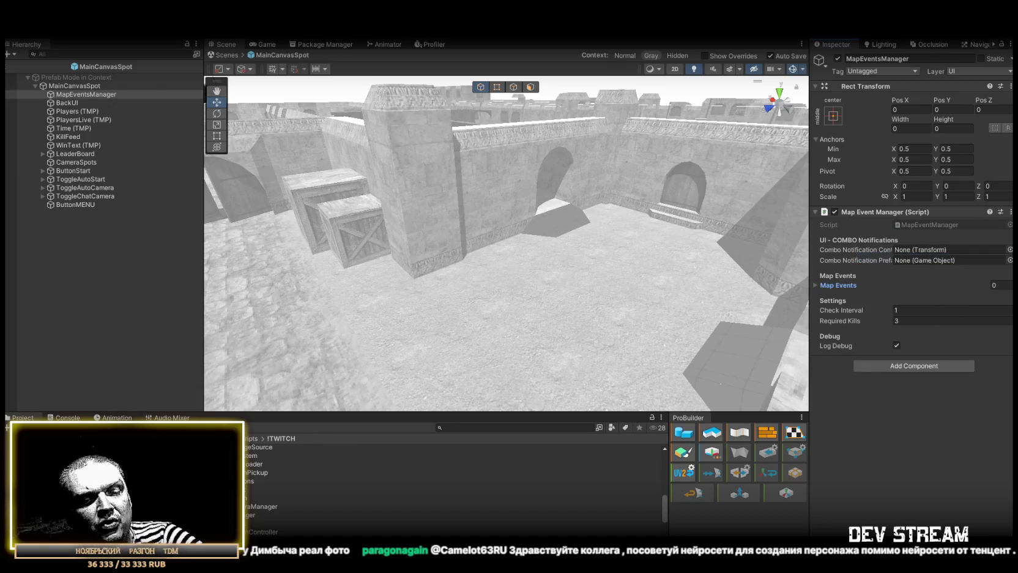
pyautogui.rightClick(844, 258)
pyautogui.click(867, 268)
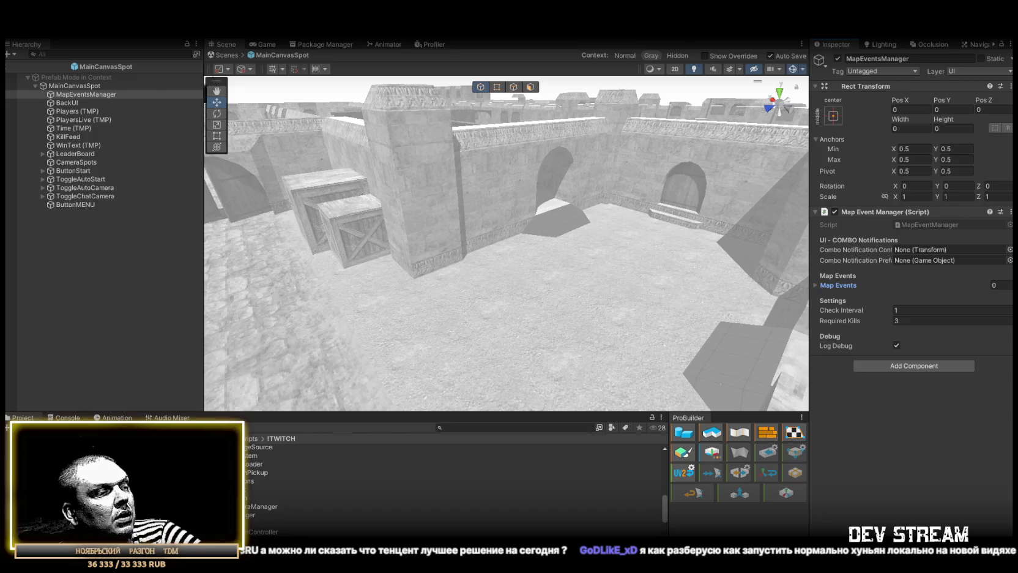
pyautogui.hotkey('alt', 'Tab')
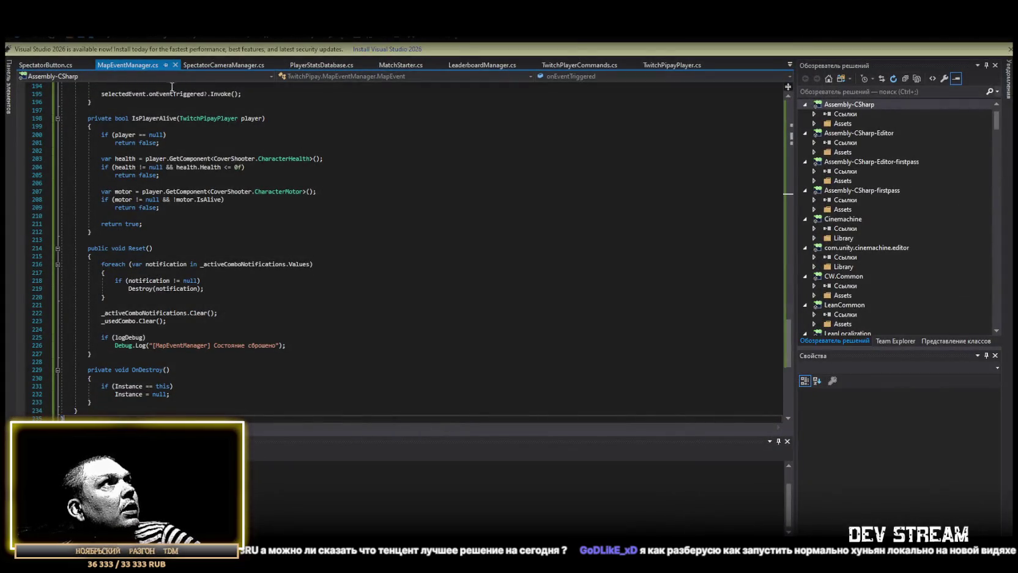
# Step: Replace MapEventManager.cs with the simplified 146-line code, compare earlier versions, and keep the simplified one
pyautogui.scroll(-7, 213, 223)
pyautogui.hotkey('ctrl', 'a')
pyautogui.hotkey('ctrl', 'v')
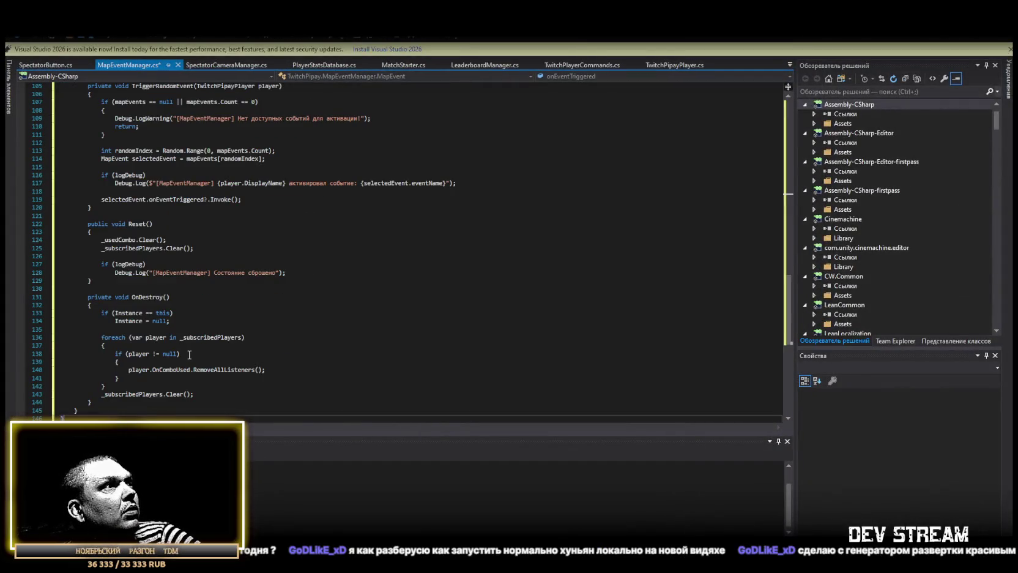
pyautogui.hotkey('ctrl', 'a')
pyautogui.hotkey('ctrl', 'v')
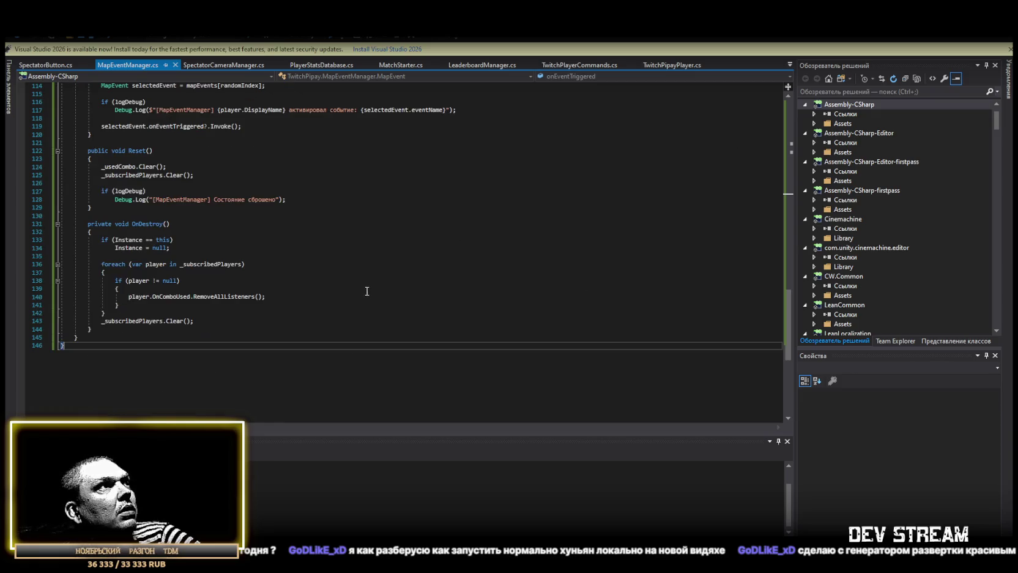
pyautogui.hotkey('ctrl', 'a')
pyautogui.hotkey('ctrl', 'v')
pyautogui.hotkey('ctrl', 'a')
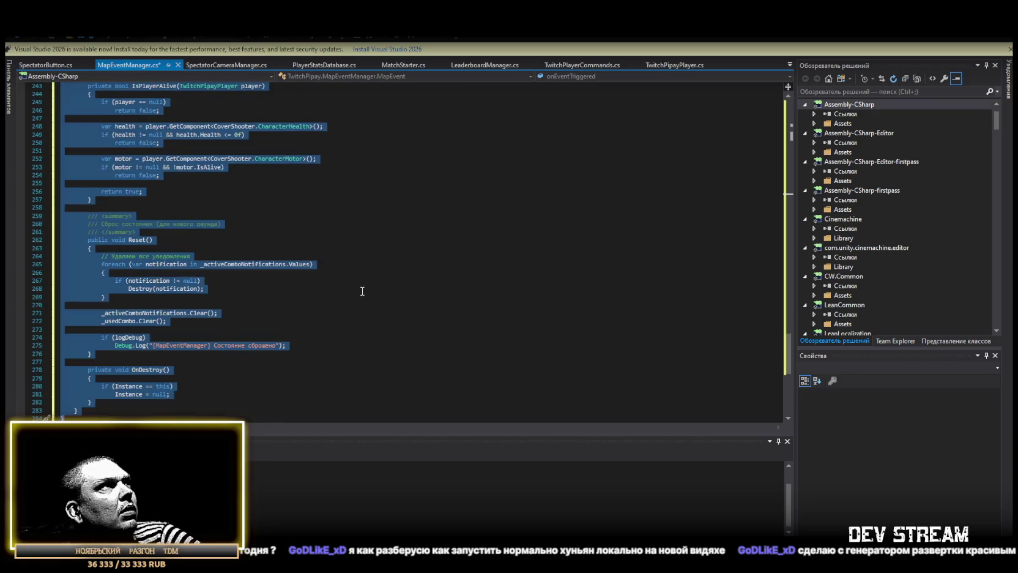
pyautogui.hotkey('ctrl', 'z')
pyautogui.hotkey('ctrl', 'z')
pyautogui.hotkey('ctrl', 'z')
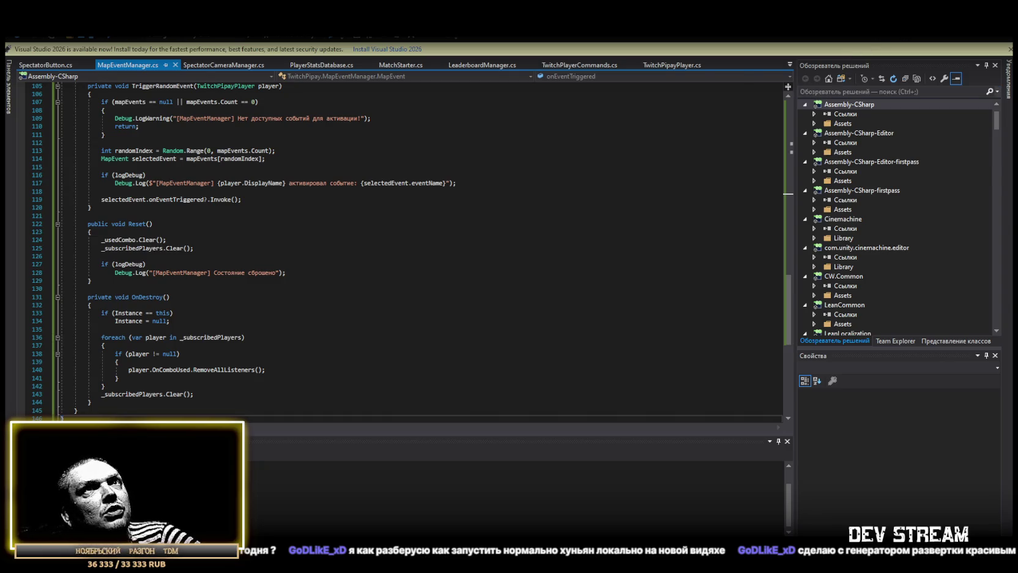
pyautogui.hotkey('alt', 'Tab')
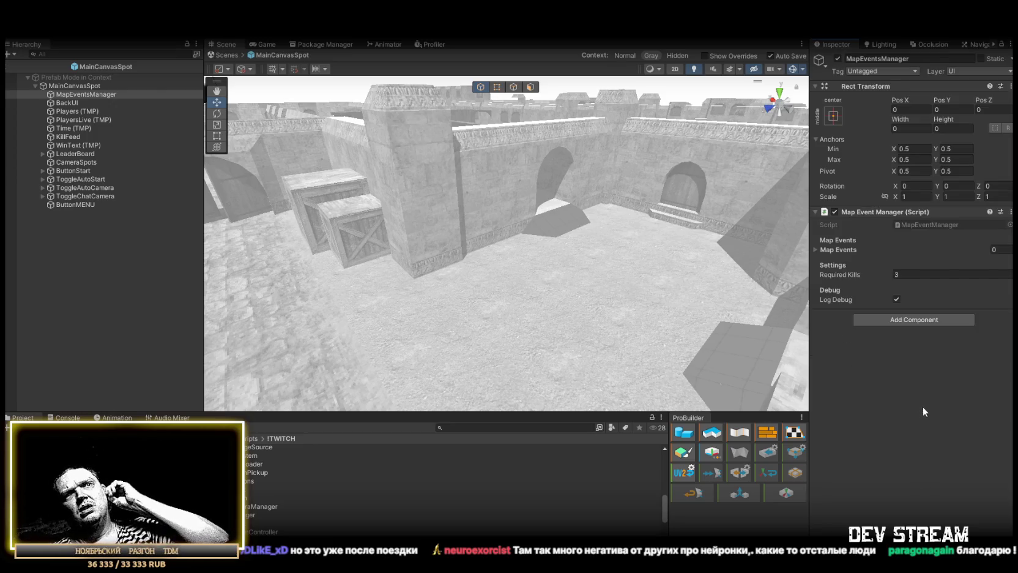
# Step: After recompiling, verify Required Kills is 3 and check the Map Events list
pyautogui.click(835, 275)
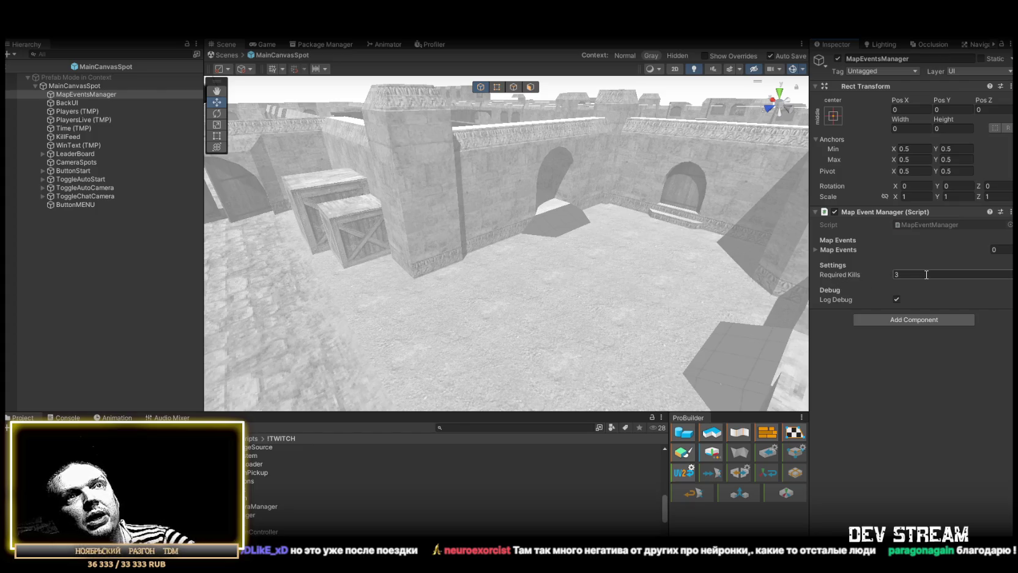
pyautogui.click(815, 250)
pyautogui.click(814, 250)
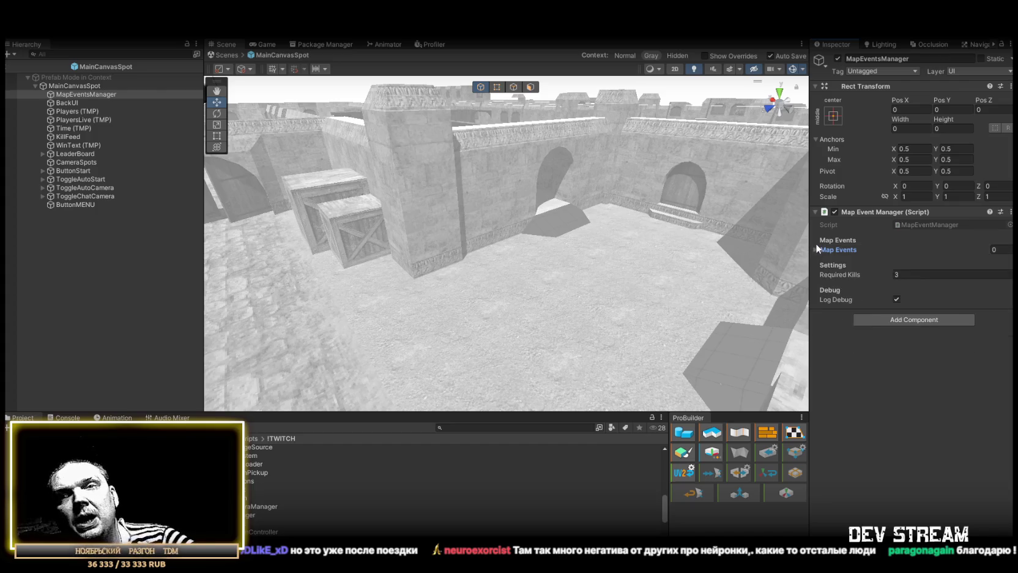
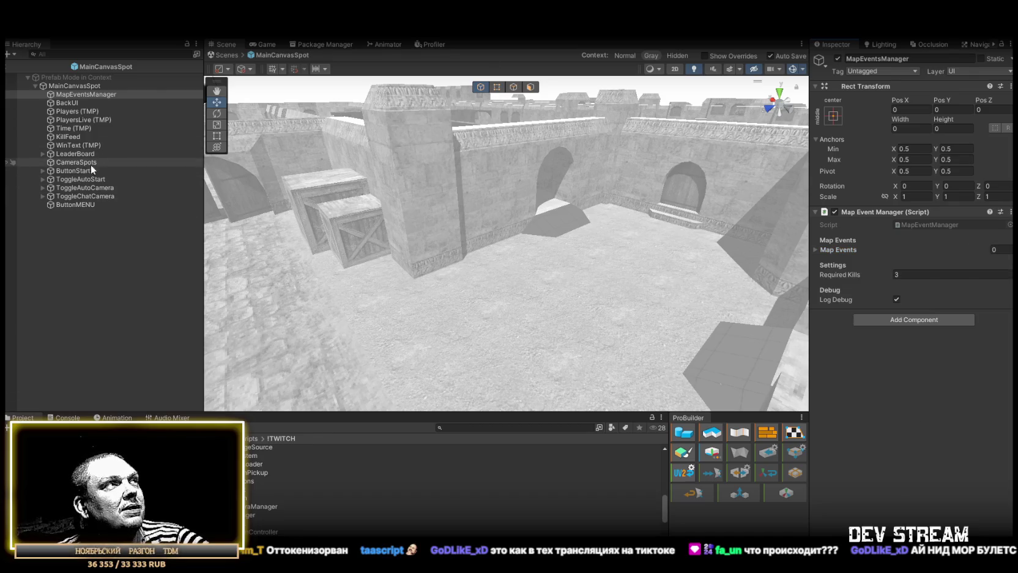
# Step: Select CameraSpots and review its Spectator Camera Manager settings, such as CamButton and 64 max buttons
pyautogui.click(77, 171)
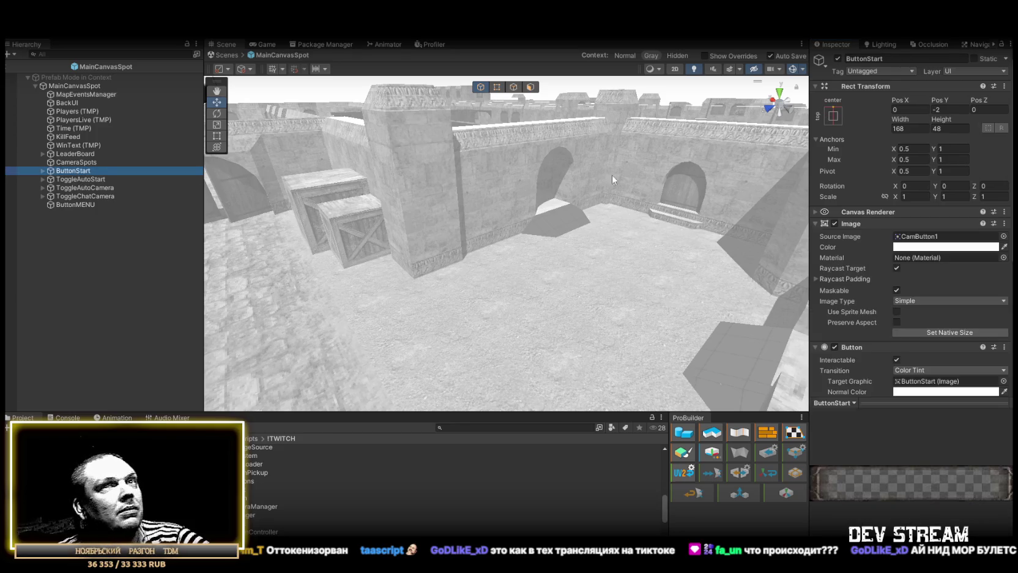
pyautogui.click(74, 162)
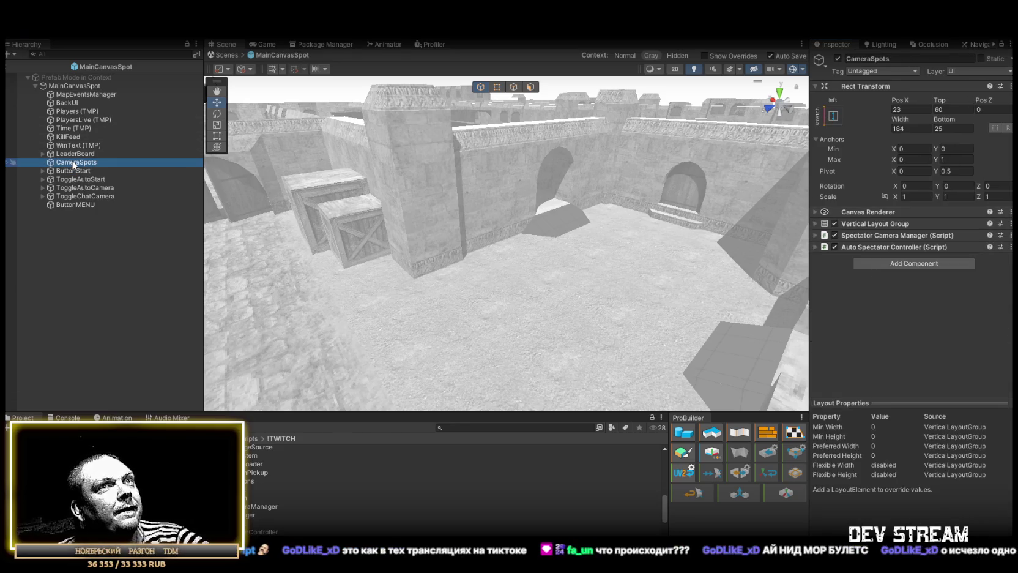
pyautogui.click(815, 235)
pyautogui.scroll(-2, 887, 303)
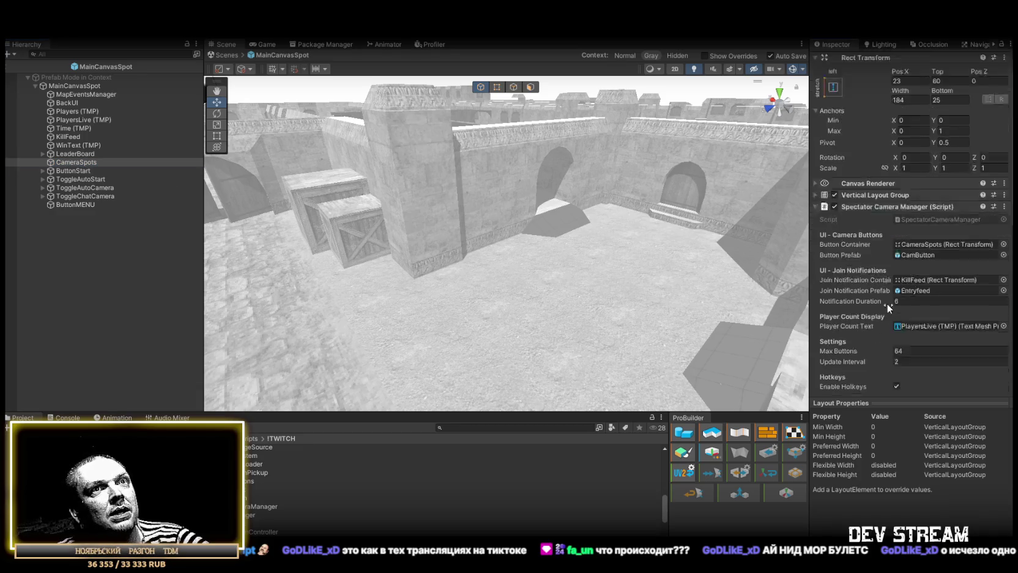
pyautogui.scroll(-5, 954, 245)
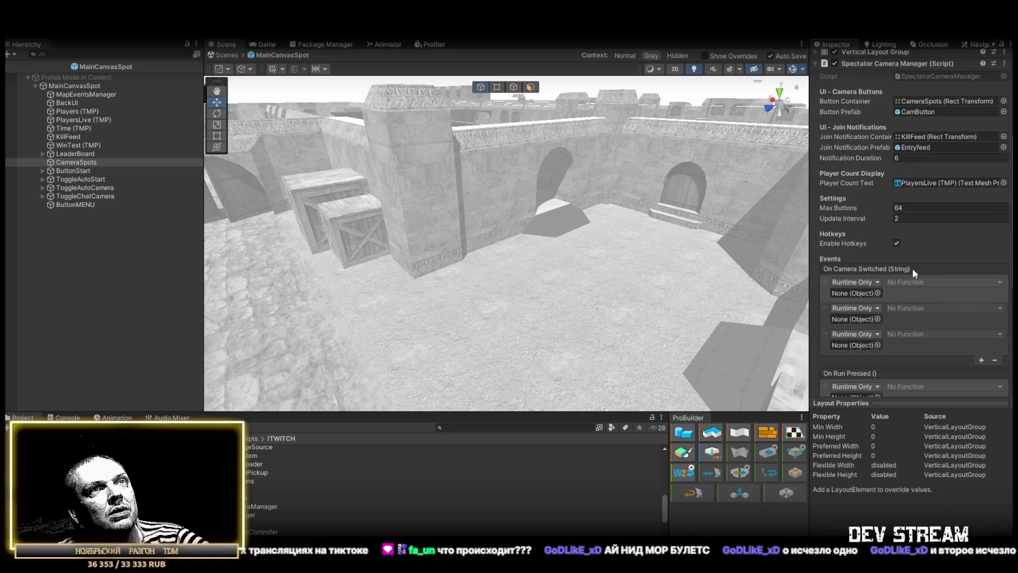
pyautogui.scroll(-8, 905, 270)
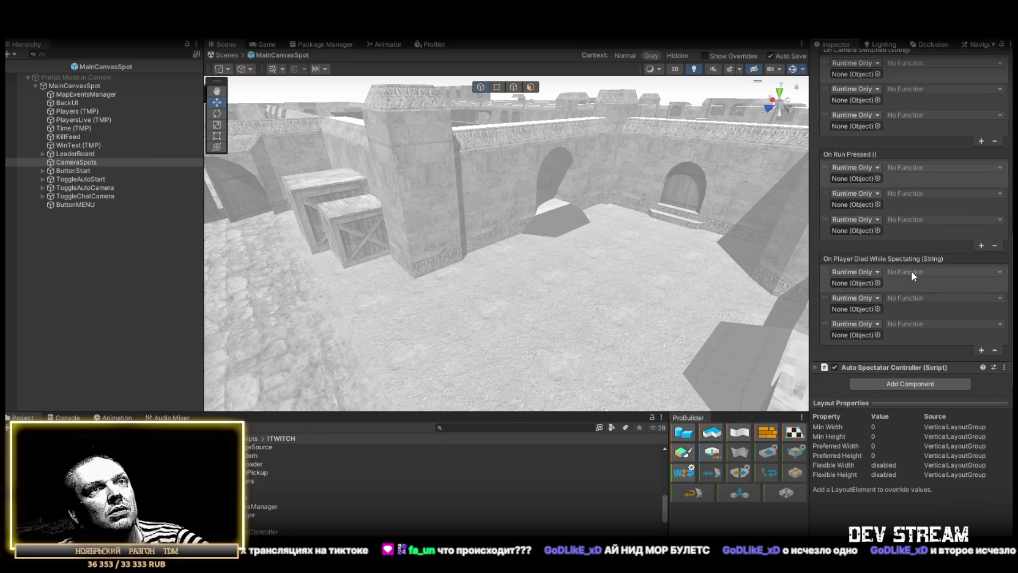
# Step: Expand the Auto Spectator Controller and confirm its Update Interval value
pyautogui.click(815, 367)
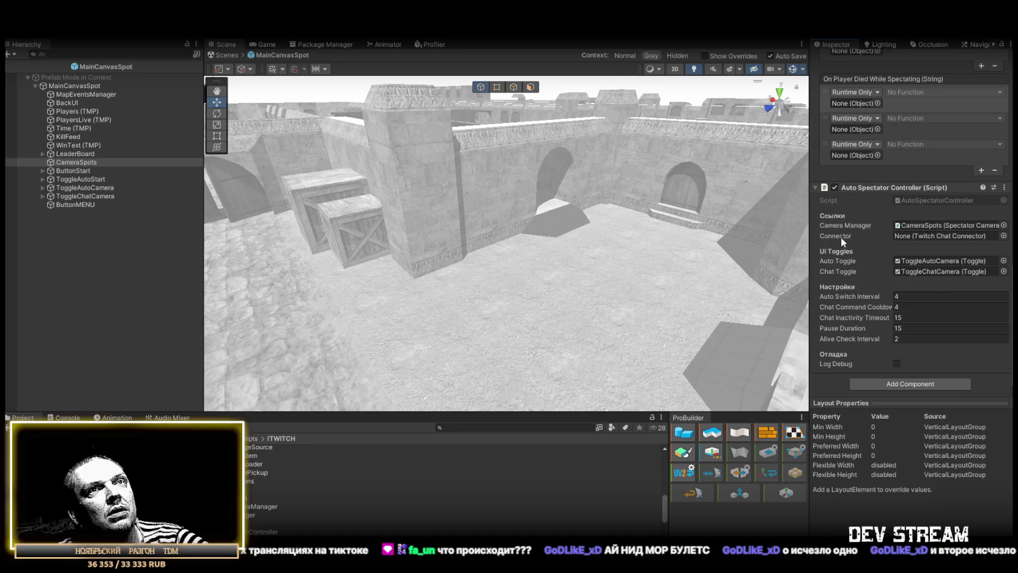
pyautogui.scroll(20, 869, 269)
pyautogui.press('Return')
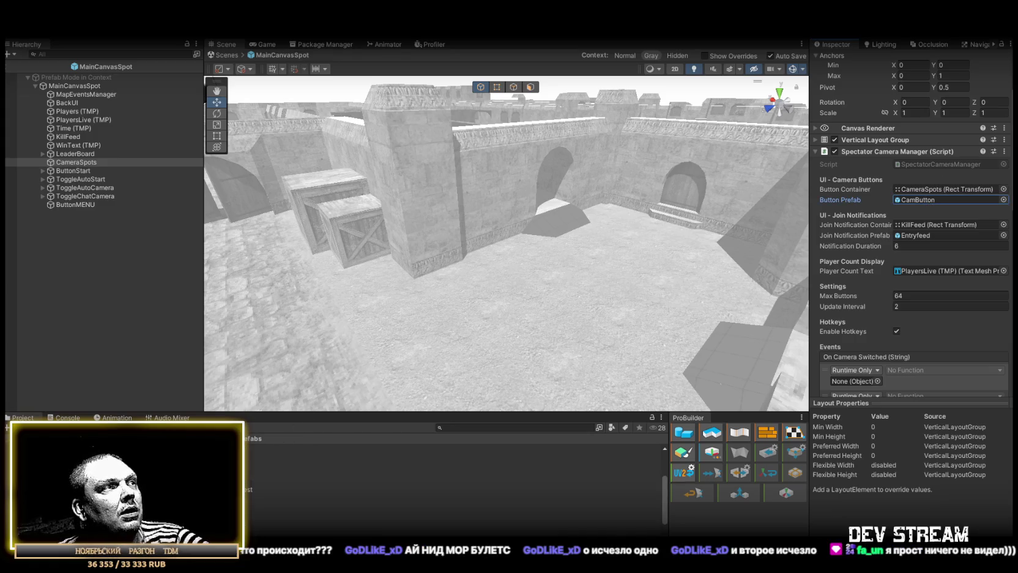
# Step: Open the CamButton prefab and add a UI Image child under CamButton
pyautogui.doubleClick(918, 199)
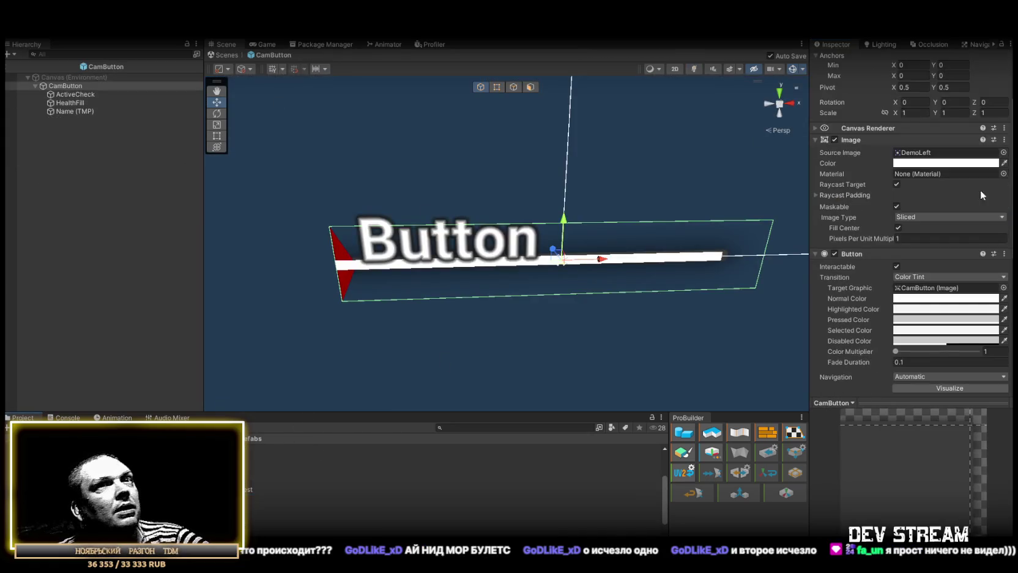
pyautogui.scroll(-8, 888, 274)
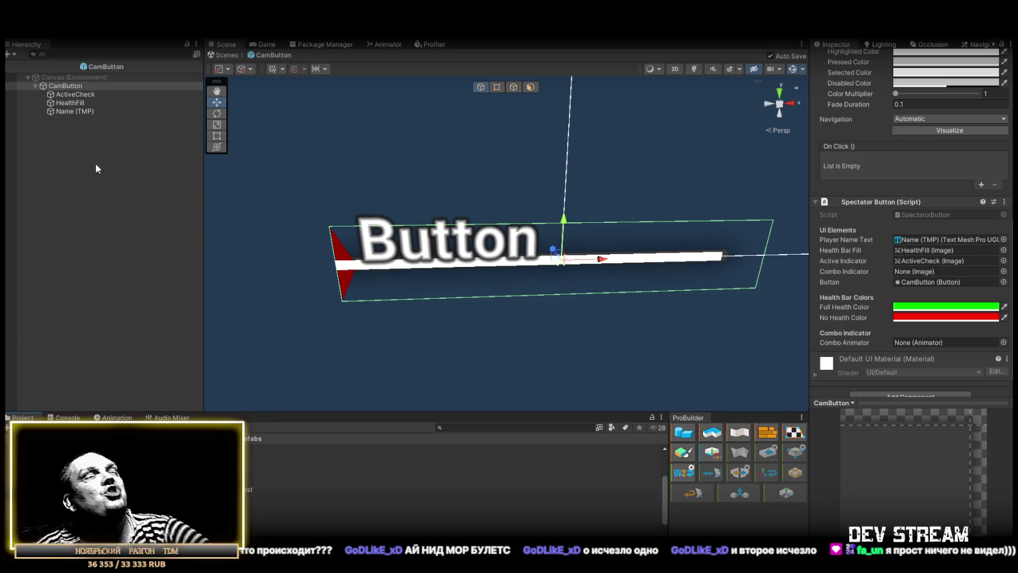
pyautogui.rightClick(74, 86)
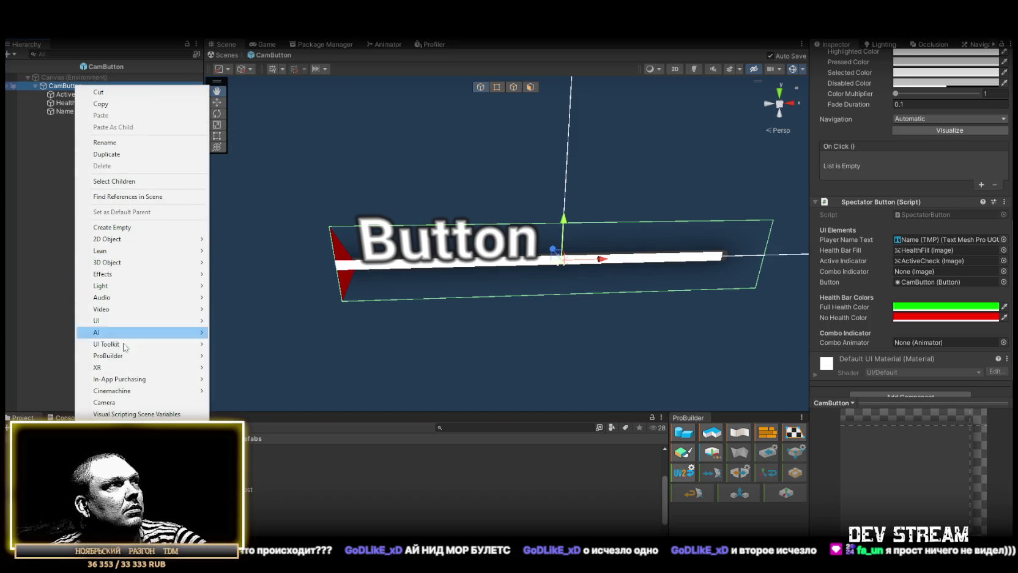
pyautogui.moveTo(127, 322)
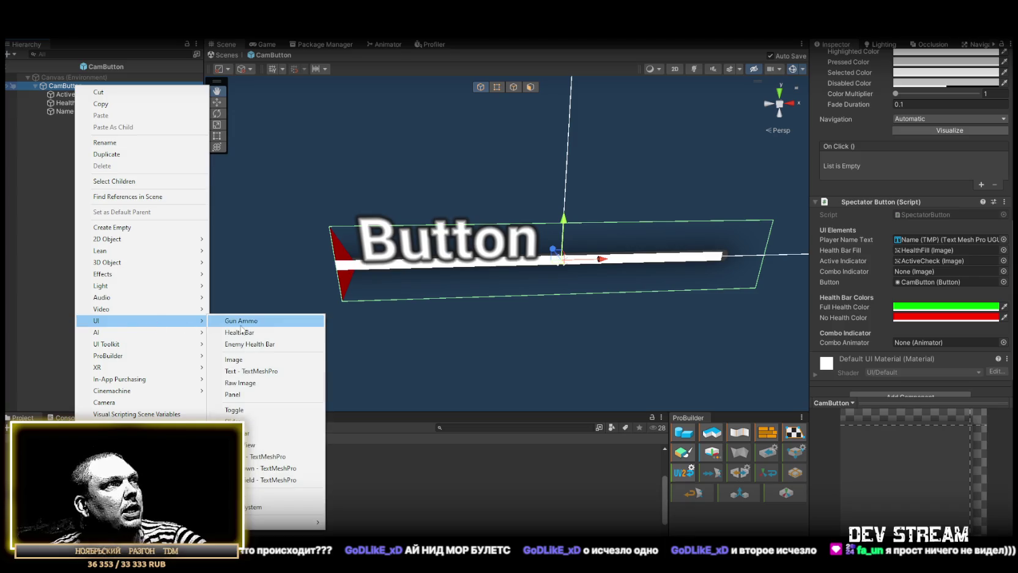
pyautogui.click(259, 359)
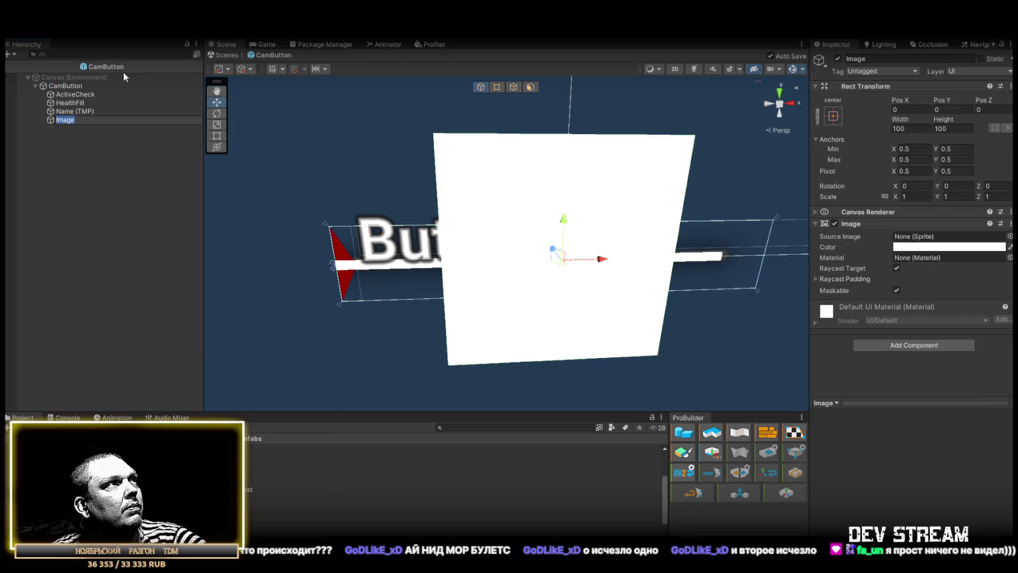
# Step: Rename the new Image to COMBO_INDICATOR and move it to the top of CamButton's children
pyautogui.write('СЩЬ')
pyautogui.press('BackSpace')
pyautogui.press('BackSpace')
pyautogui.press('BackSpace')
pyautogui.write('COMBO')
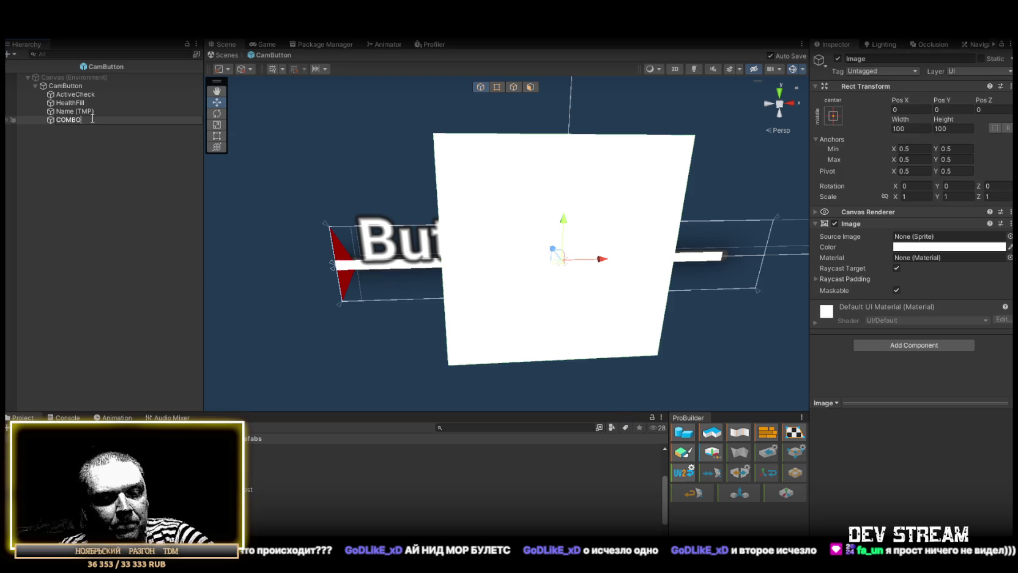
pyautogui.write('_INDICATOR')
pyautogui.press('Return')
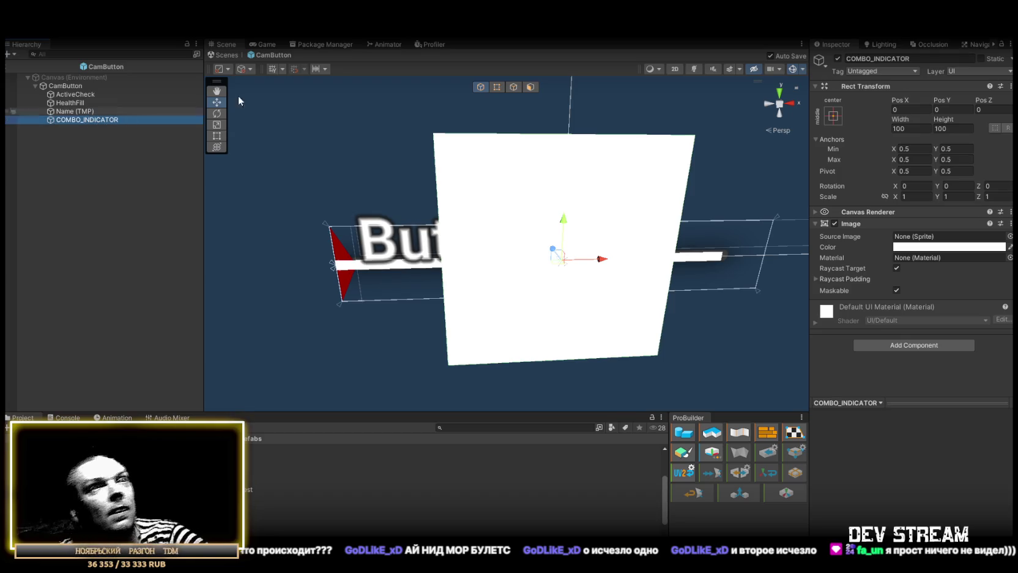
pyautogui.moveTo(104, 119); pyautogui.dragTo(79, 92)
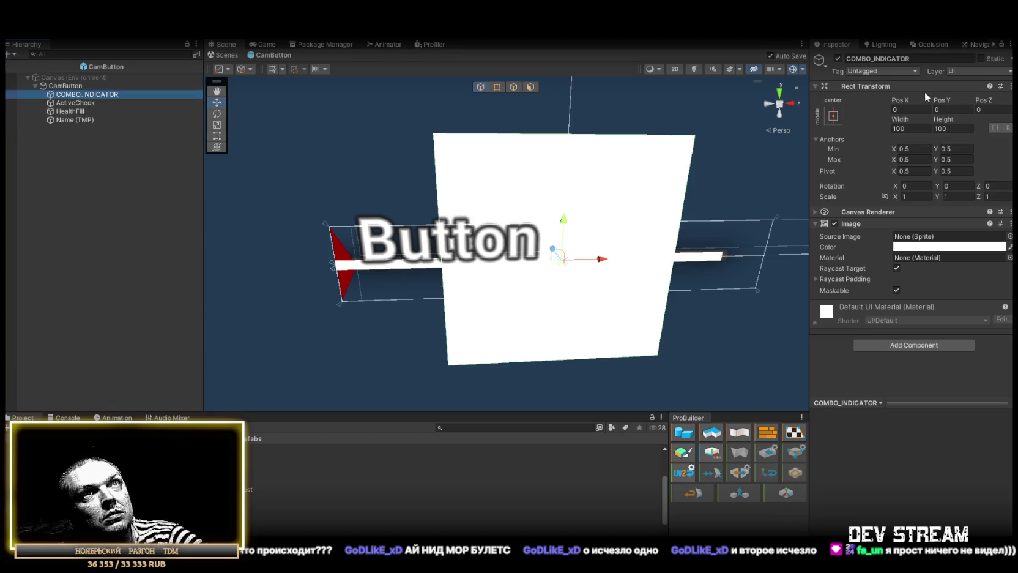
# Step: Clear the indicator's Rect Transform Height so it can be re-entered
pyautogui.click(945, 128)
pyautogui.write('32')
pyautogui.press('BackSpace')
pyautogui.press('BackSpace')
# Step: Anchor the indicator bottom-left with pivot 0,0 and position 0,0
pyautogui.write('24')
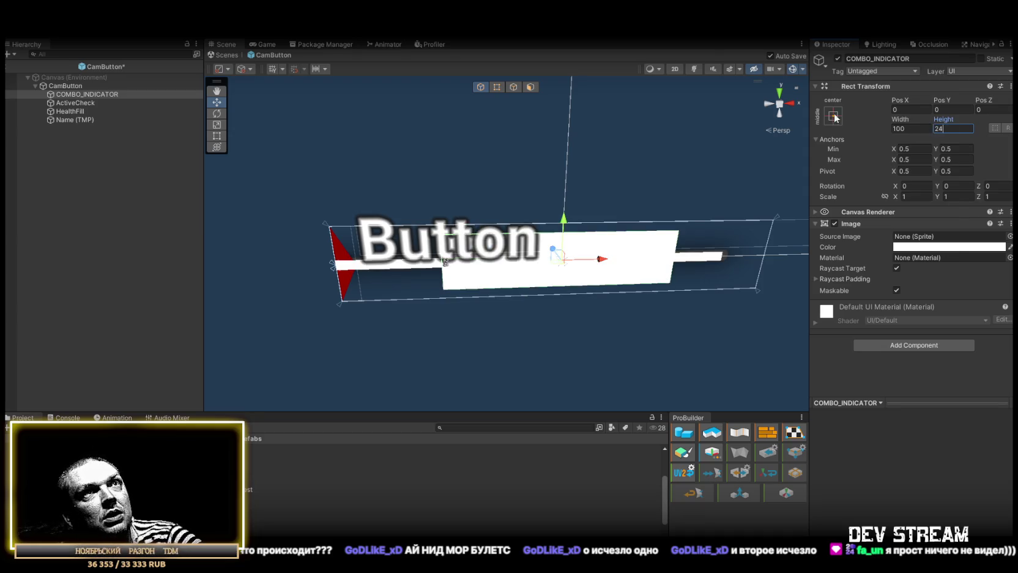
pyautogui.click(833, 115)
pyautogui.click(870, 245)
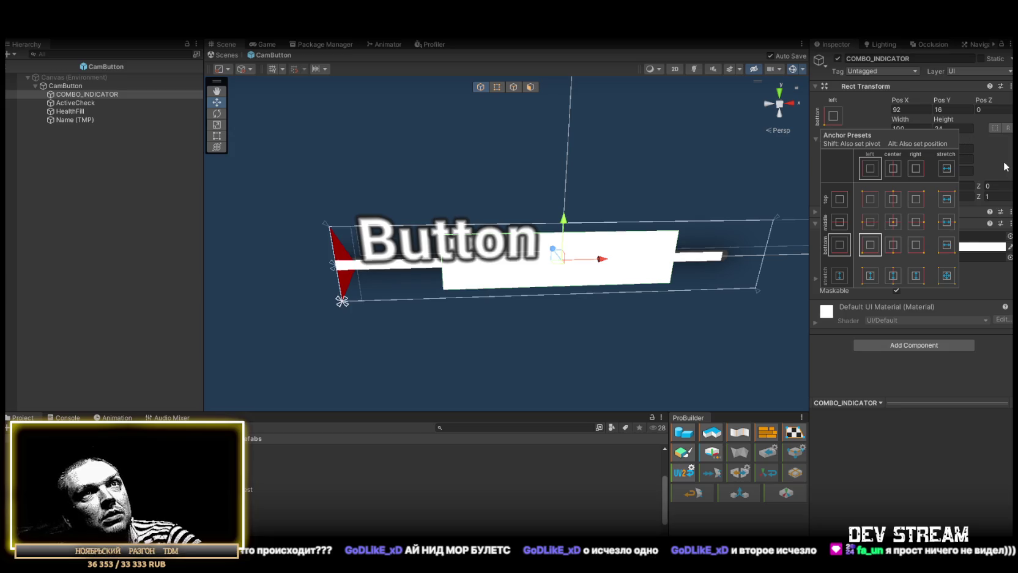
pyautogui.click(1006, 166)
pyautogui.doubleClick(913, 171)
pyautogui.write('0')
pyautogui.doubleClick(971, 170)
pyautogui.write('0')
pyautogui.doubleClick(917, 108)
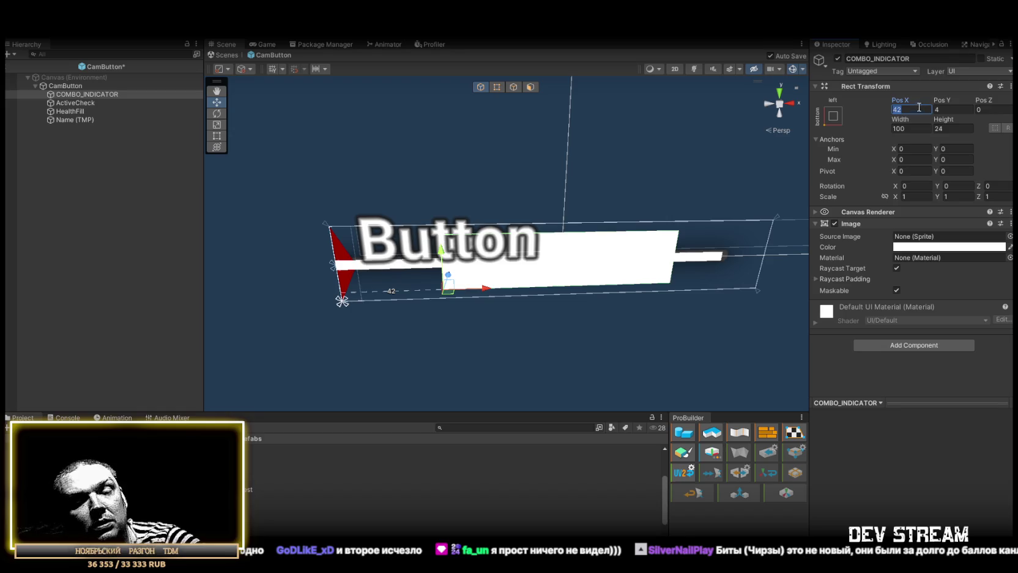
pyautogui.write('0')
pyautogui.doubleClick(946, 109)
pyautogui.write('0')
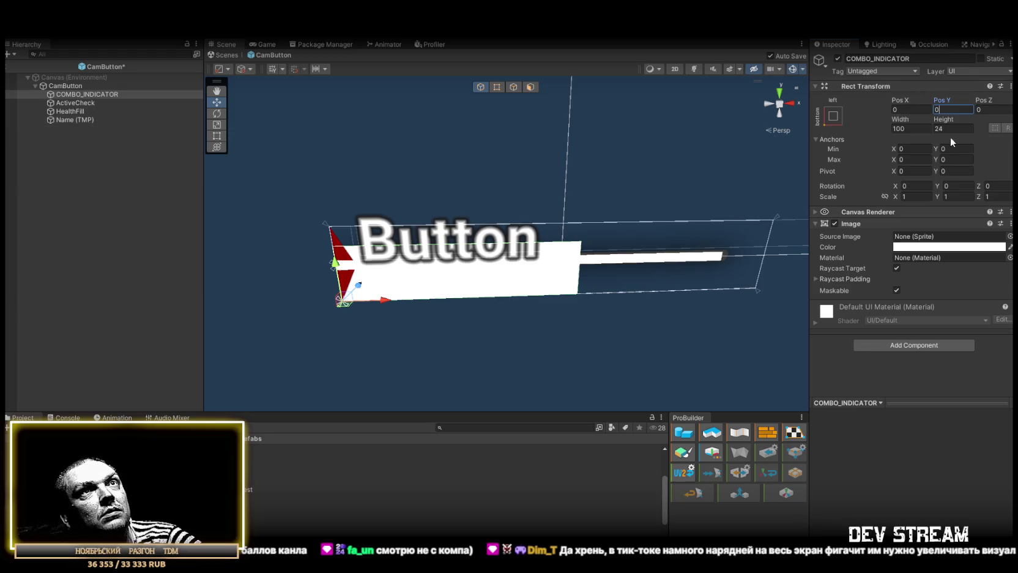
# Step: Size the indicator bar to 184 by 14 and turn off Raycast Target
pyautogui.moveTo(943, 120)
pyautogui.mouseDown()
pyautogui.moveTo(869, 138)
pyautogui.moveTo(755, 139)
pyautogui.mouseUp()
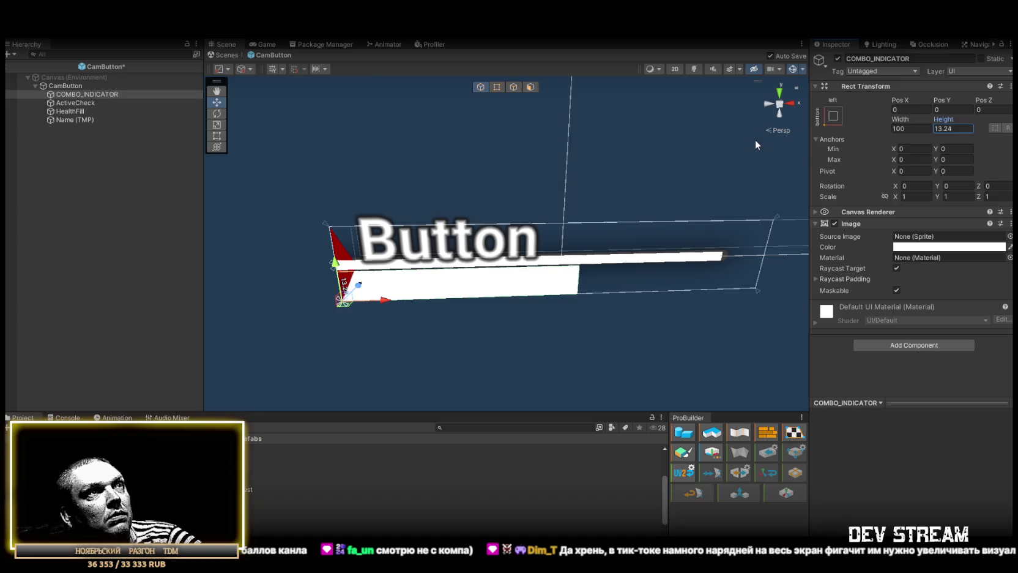
pyautogui.click(898, 120)
pyautogui.moveTo(898, 120)
pyautogui.mouseDown()
pyautogui.moveTo(104, 147)
pyautogui.moveTo(194, 152)
pyautogui.mouseUp()
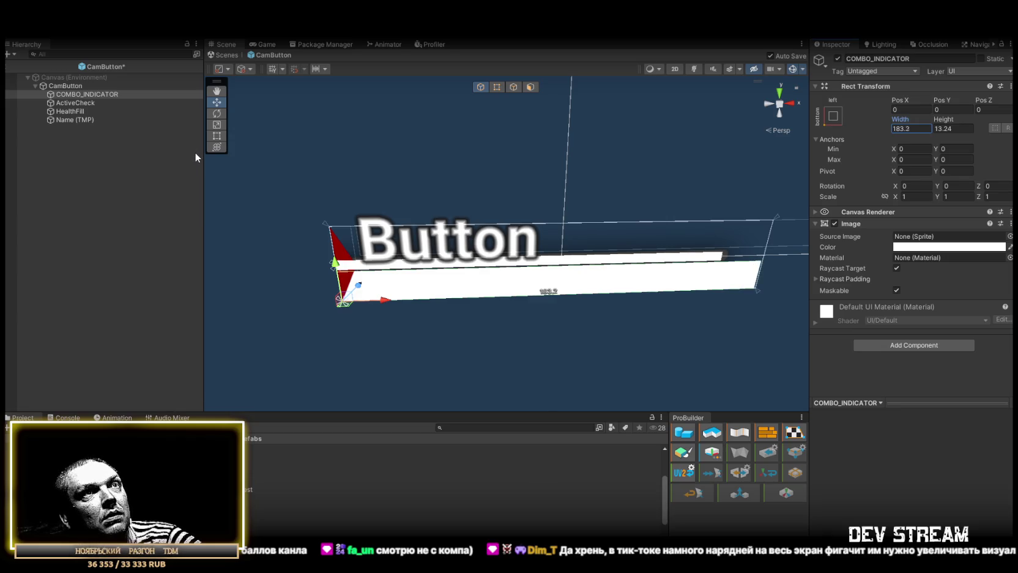
pyautogui.write('184')
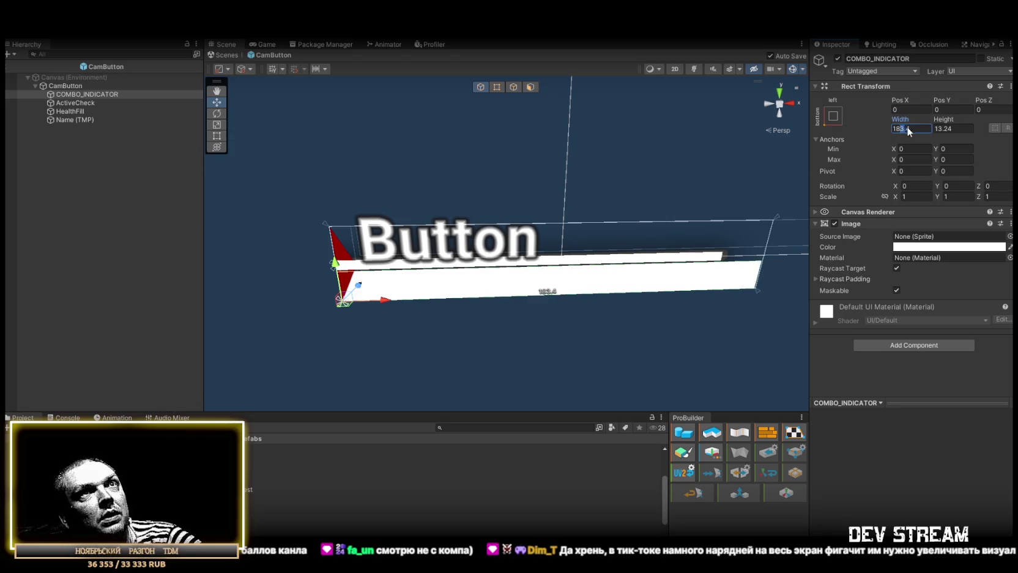
pyautogui.press('Tab')
pyautogui.write('14')
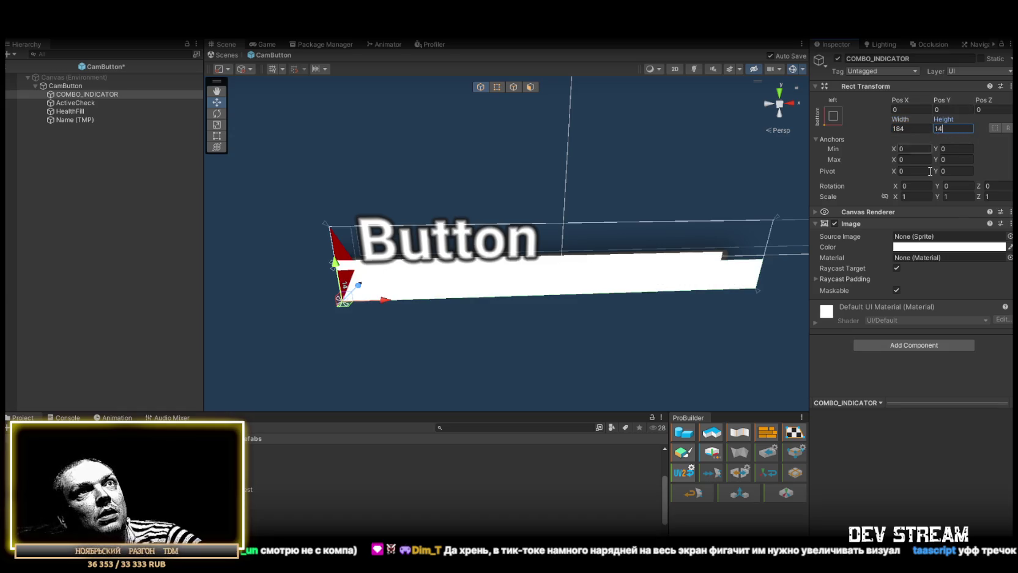
pyautogui.click(897, 270)
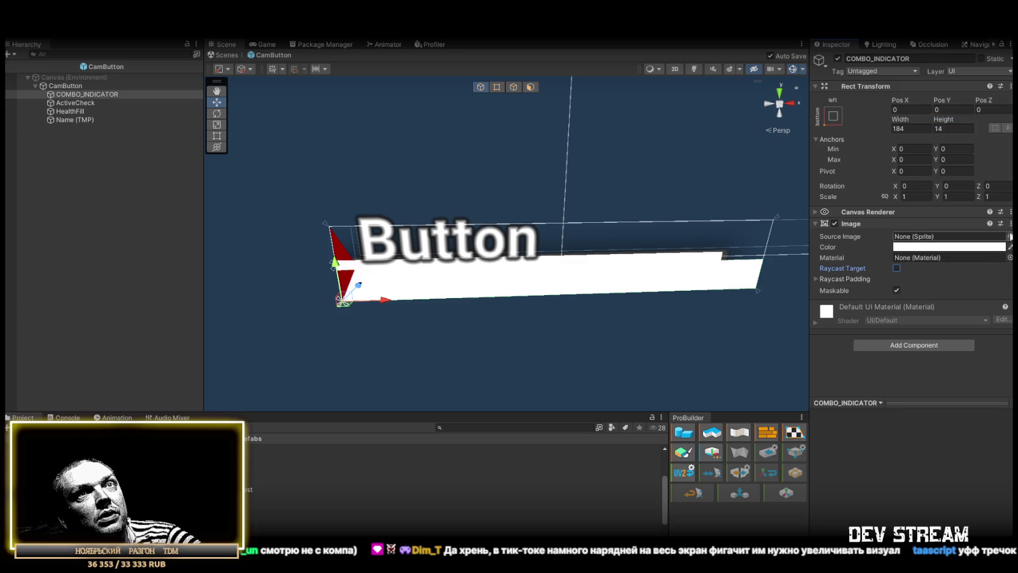
pyautogui.click(1010, 236)
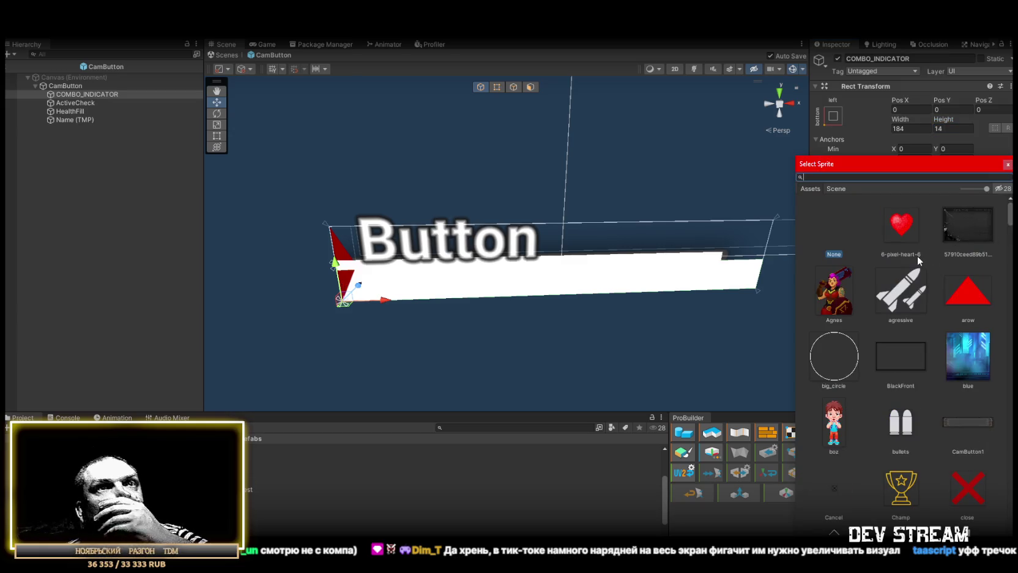
# Step: Browse the sprite picker, previewing Glow_02 and the iconSpeed chevron on the indicator
pyautogui.scroll(-2, 918, 269)
pyautogui.scroll(-8, 936, 275)
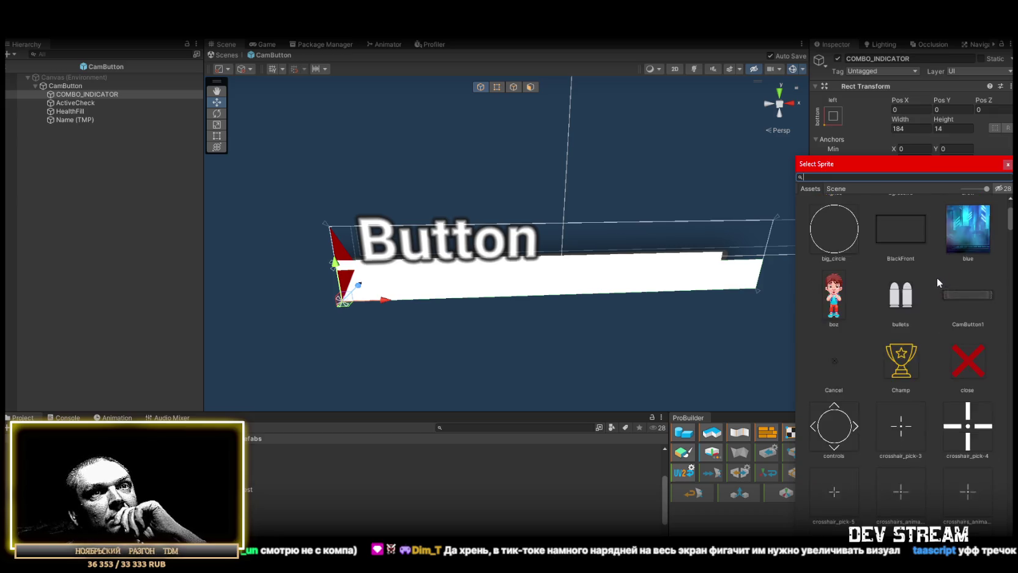
pyautogui.scroll(-10, 935, 276)
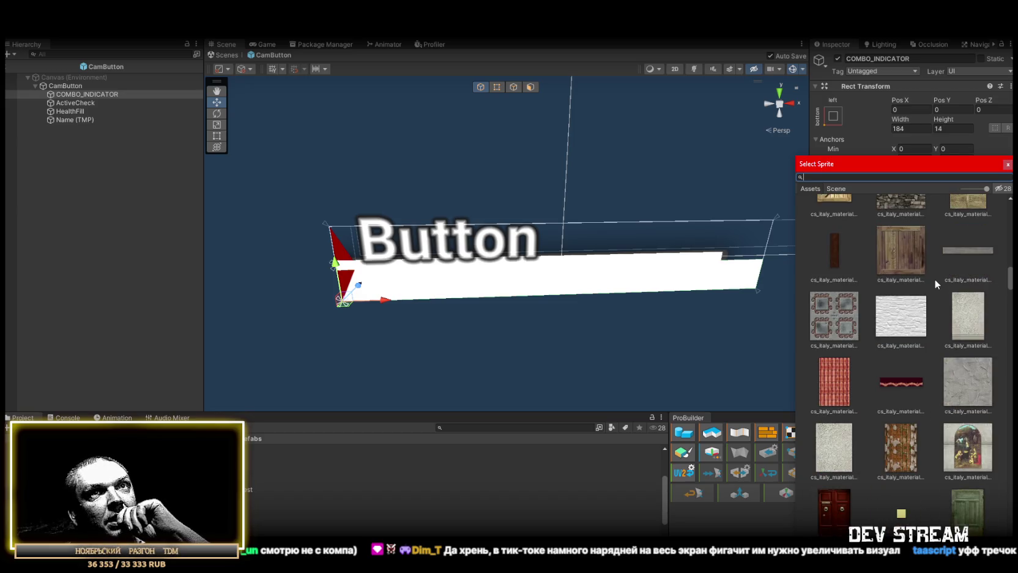
pyautogui.scroll(-3, 935, 278)
pyautogui.scroll(-8, 934, 279)
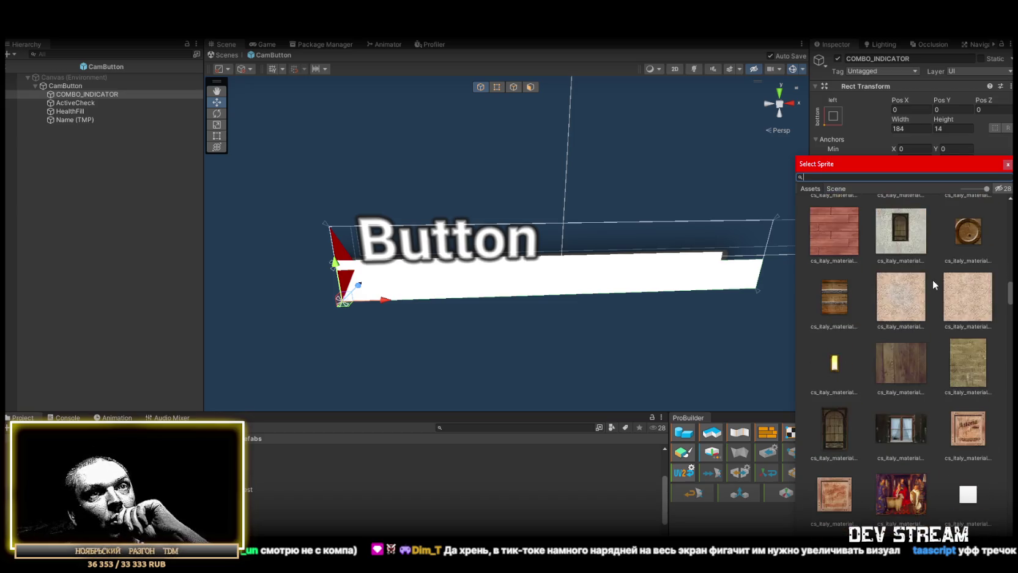
pyautogui.scroll(-5, 931, 281)
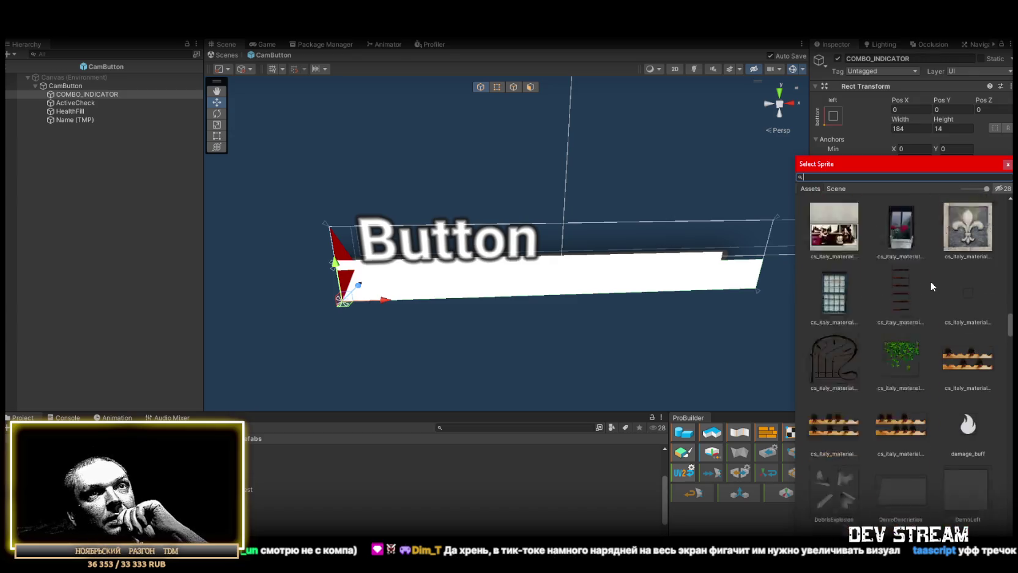
pyautogui.scroll(-10, 894, 292)
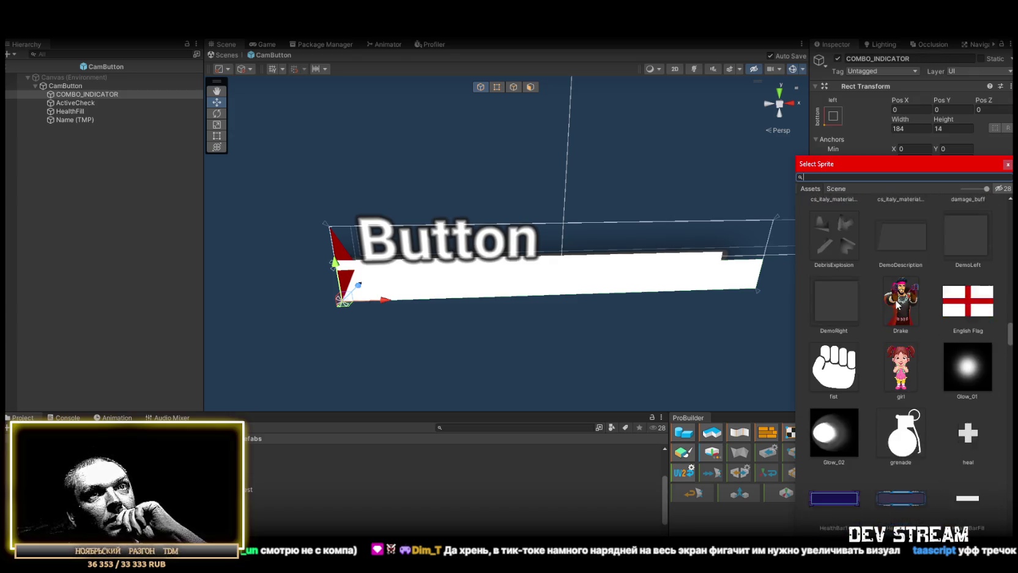
pyautogui.click(823, 274)
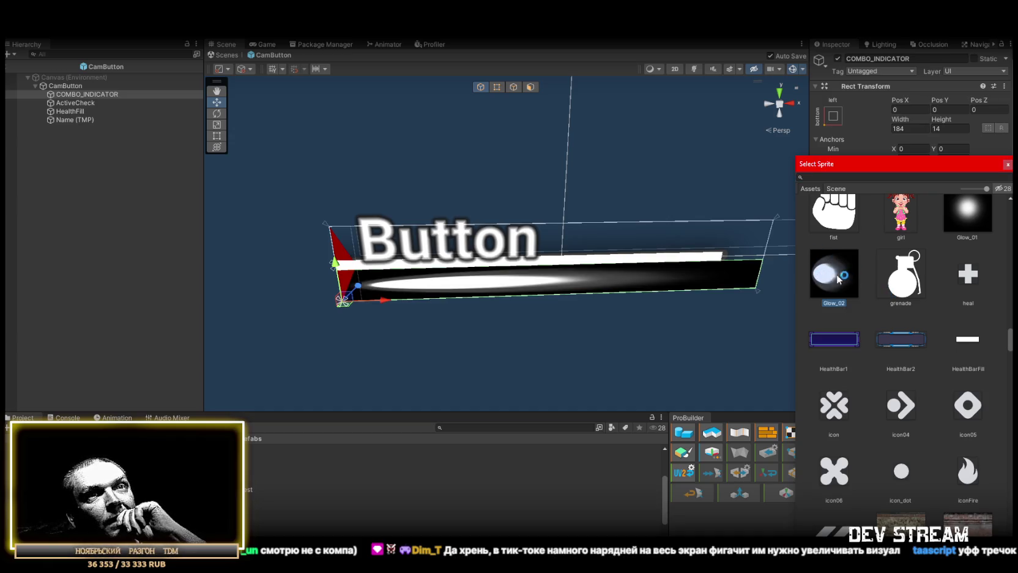
pyautogui.scroll(-3, 847, 281)
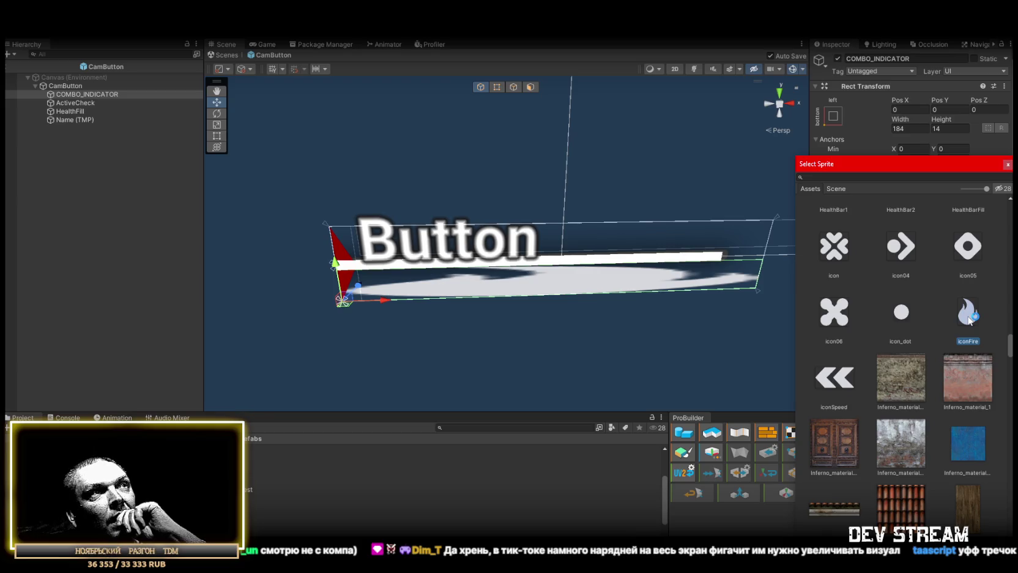
pyautogui.scroll(-3, 963, 313)
pyautogui.click(842, 283)
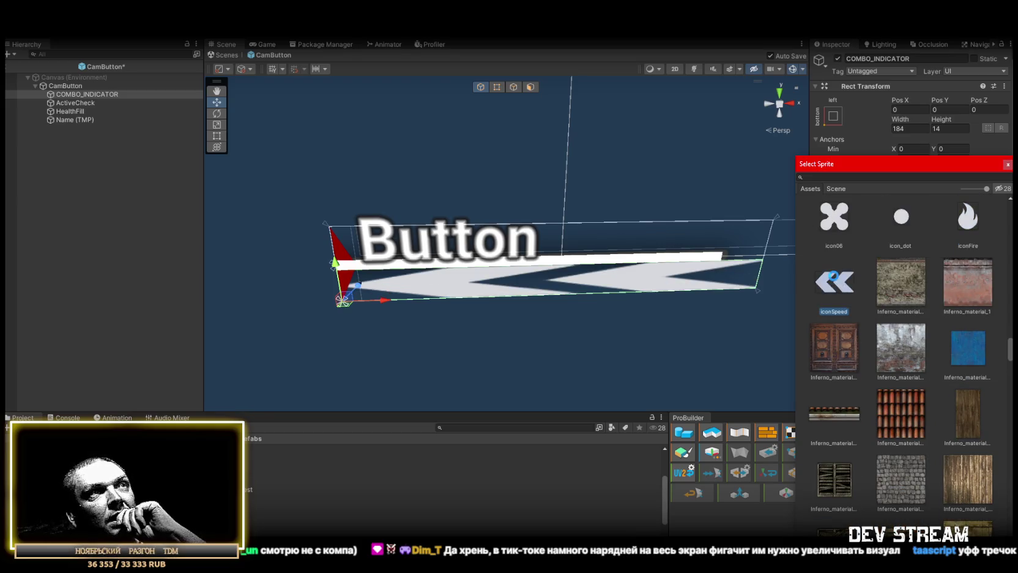
pyautogui.scroll(-5, 861, 290)
pyautogui.scroll(-1, 869, 296)
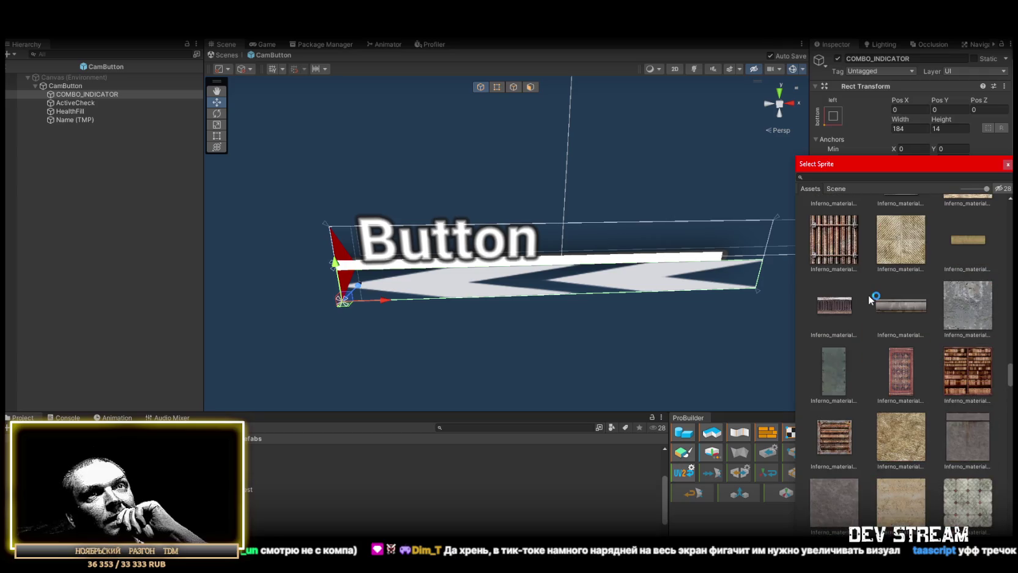
pyautogui.scroll(-5, 871, 298)
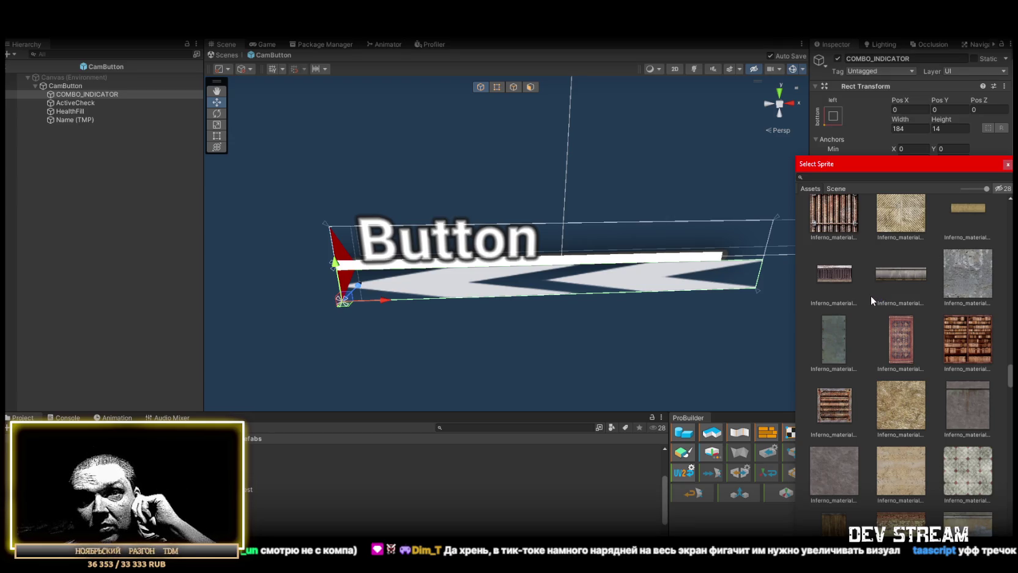
pyautogui.scroll(-6, 870, 296)
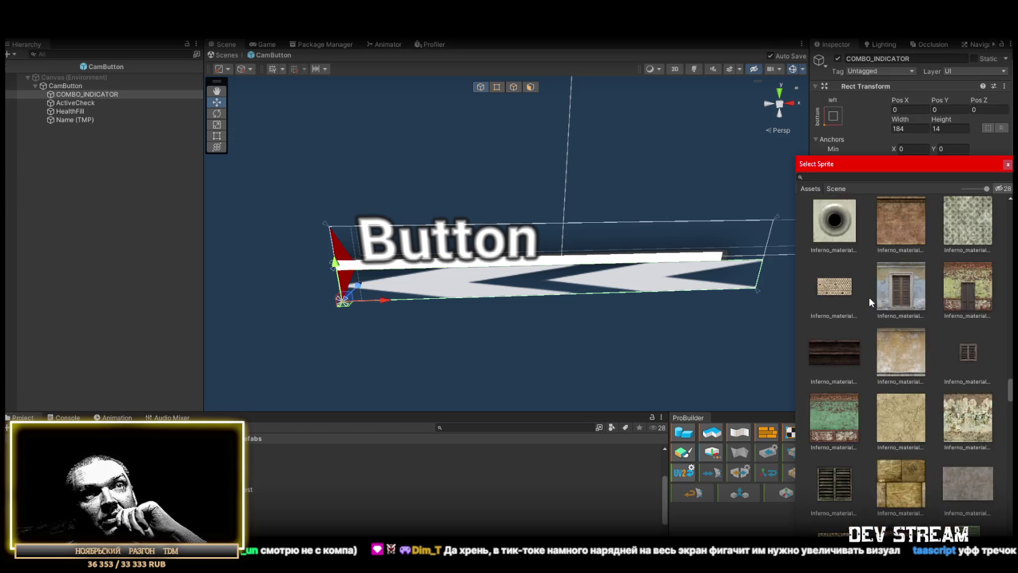
pyautogui.scroll(-5, 868, 298)
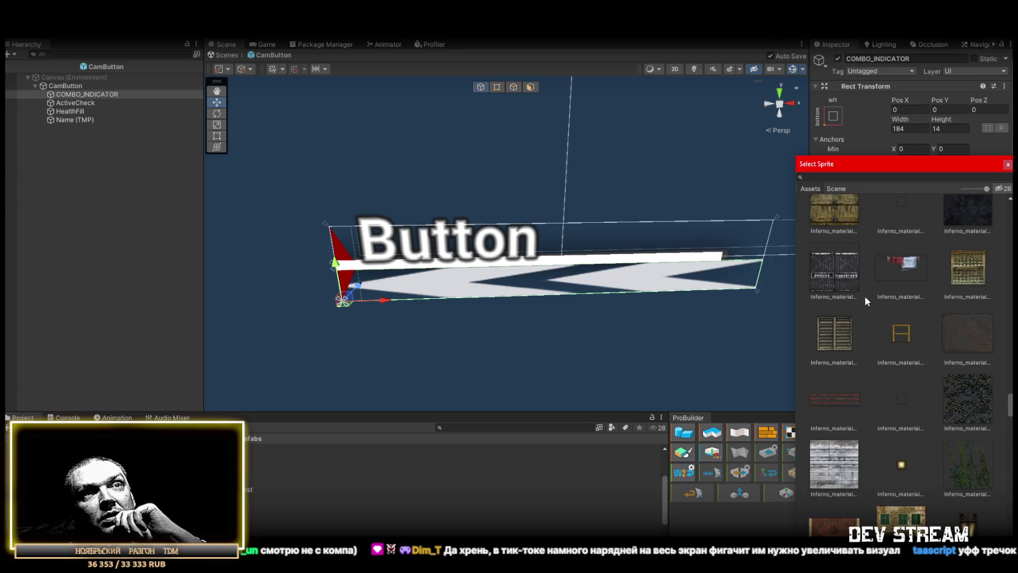
pyautogui.scroll(-5, 864, 295)
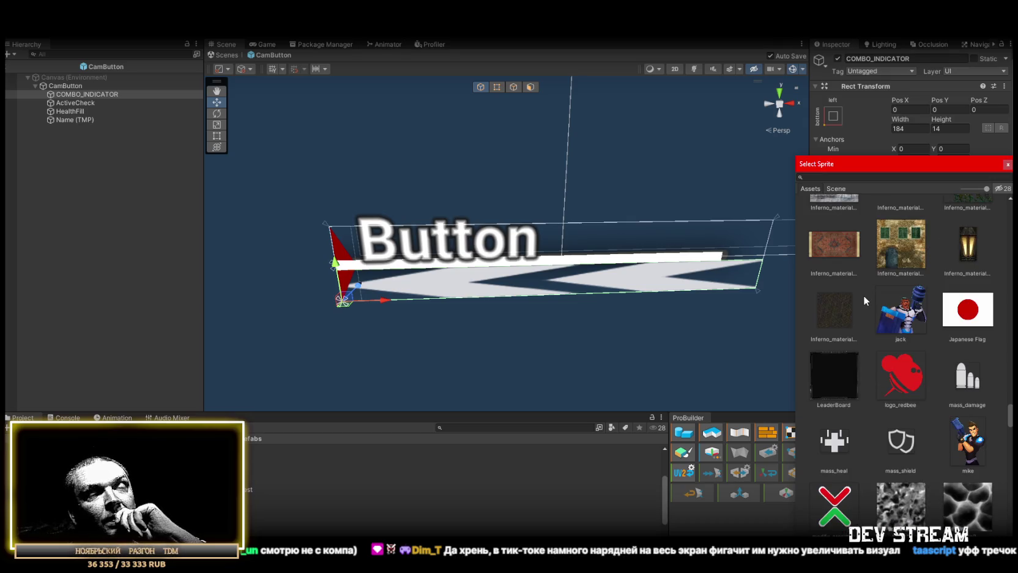
pyautogui.scroll(-5, 863, 295)
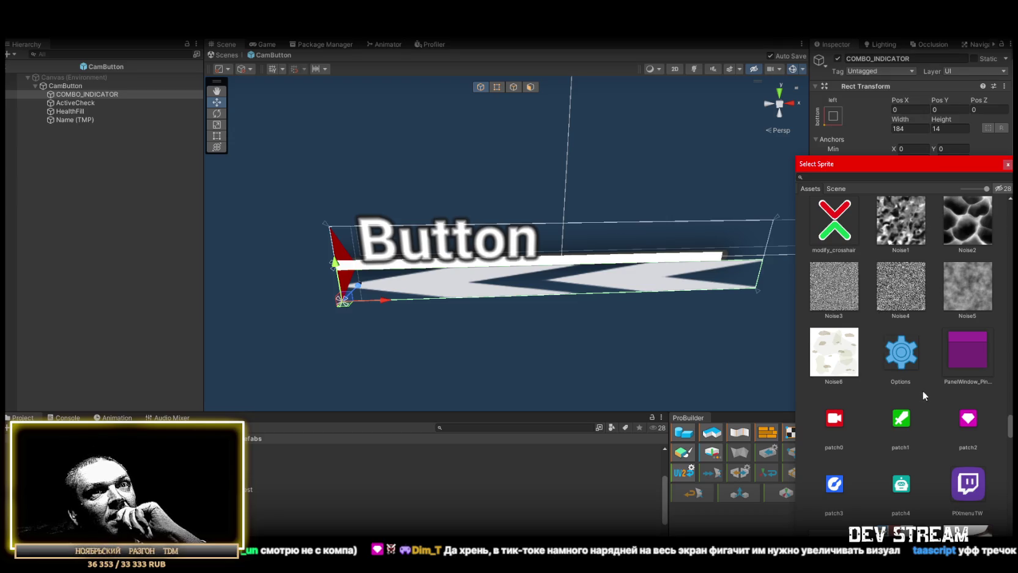
# Step: Try the patch, PIXmenuTW, regrupe and Save sprites, then settle on sub3_72
pyautogui.click(902, 421)
pyautogui.click(834, 419)
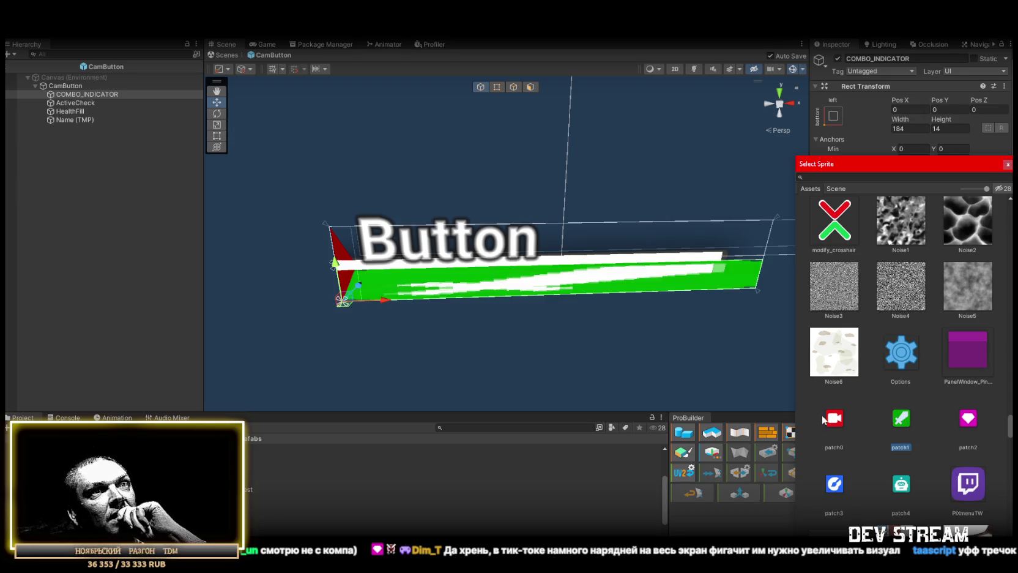
pyautogui.click(842, 486)
pyautogui.click(970, 419)
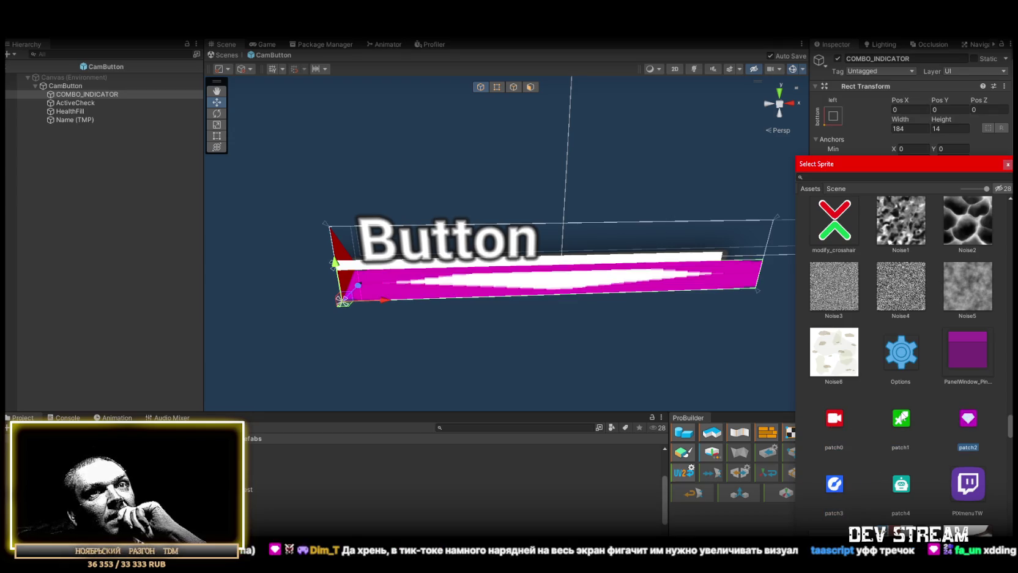
pyautogui.scroll(-3, 905, 416)
pyautogui.click(973, 388)
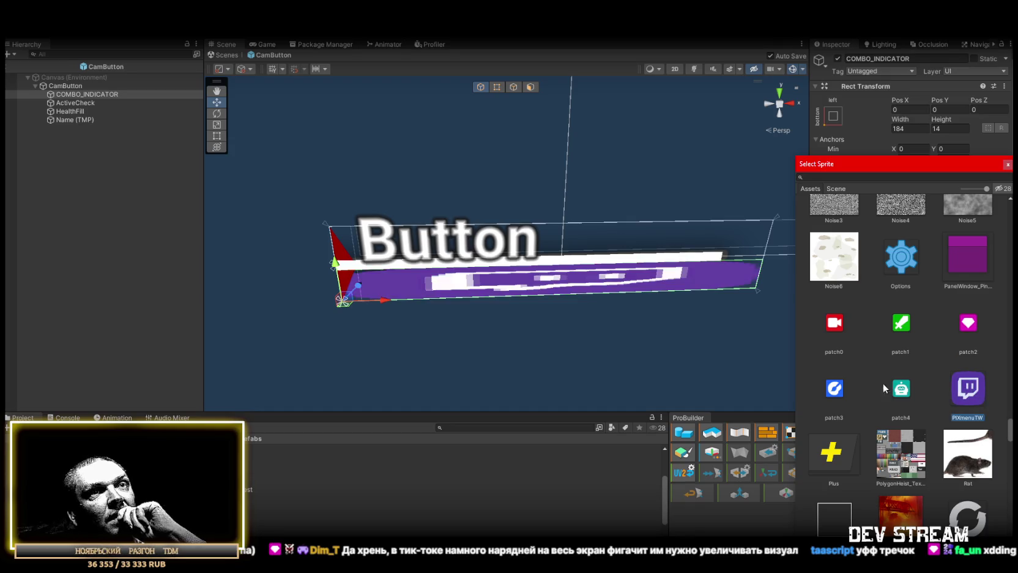
pyautogui.scroll(-4, 882, 388)
pyautogui.click(977, 399)
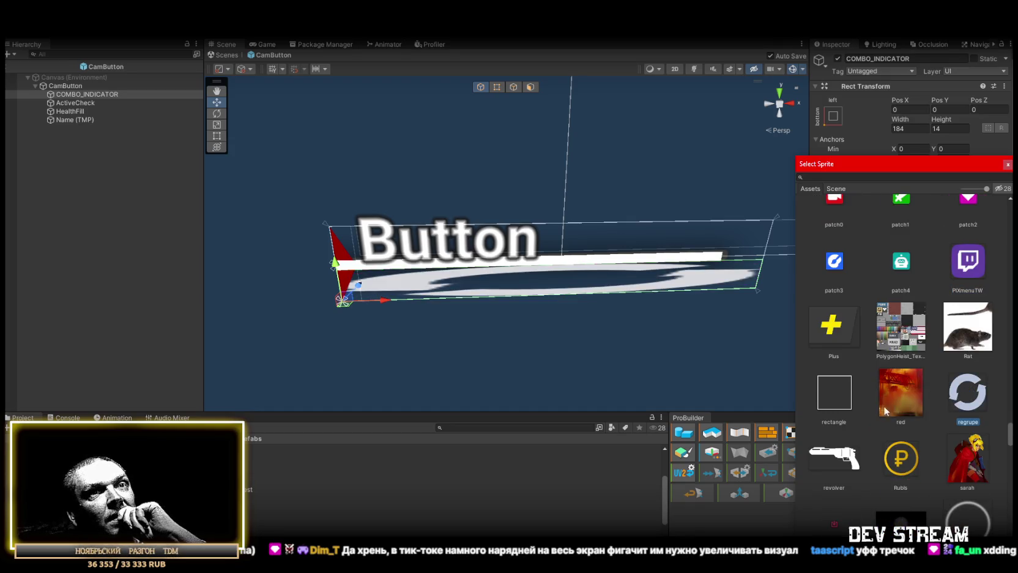
pyautogui.scroll(-5, 881, 409)
pyautogui.click(839, 365)
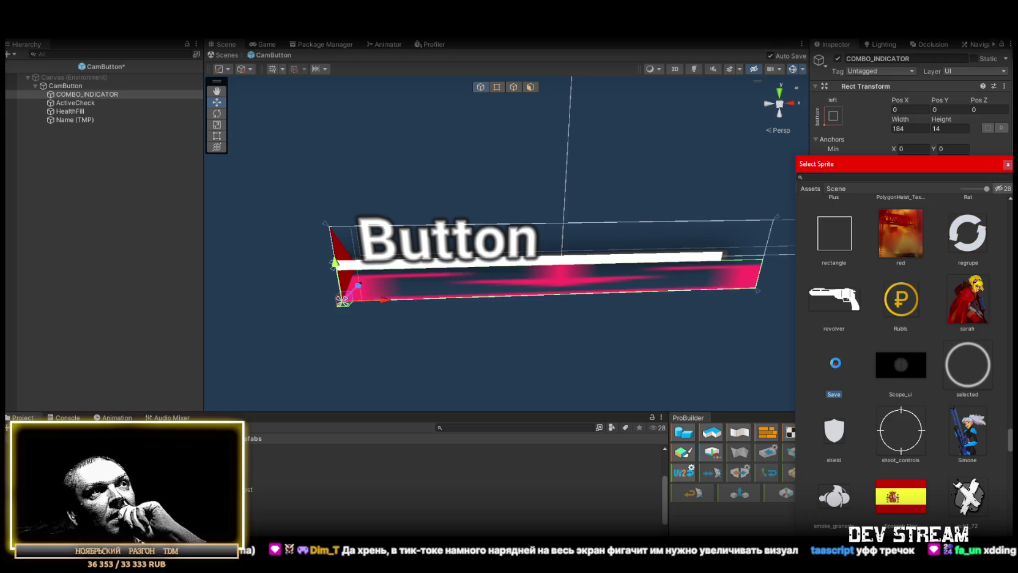
pyautogui.scroll(-3, 889, 383)
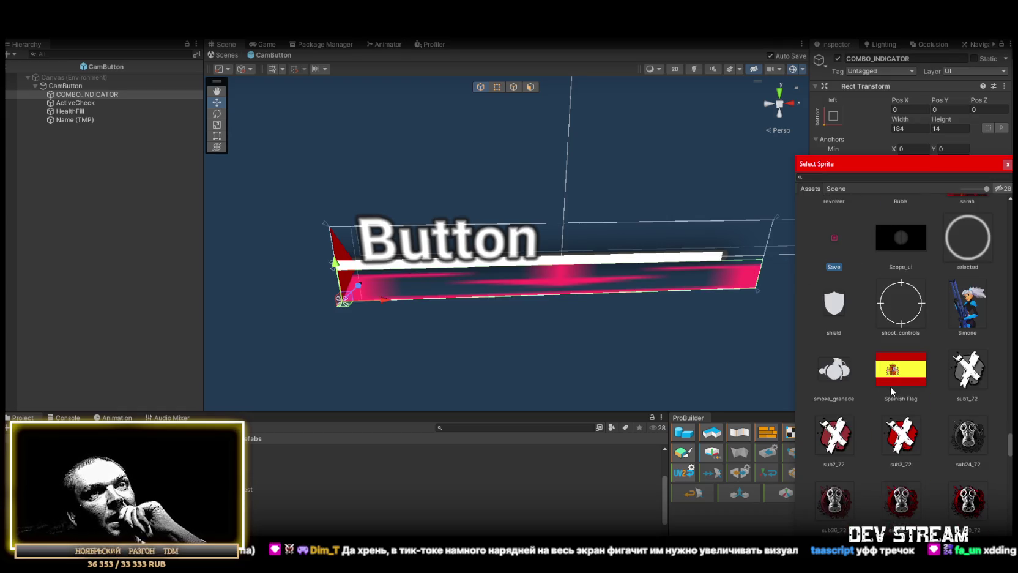
pyautogui.scroll(-2, 893, 388)
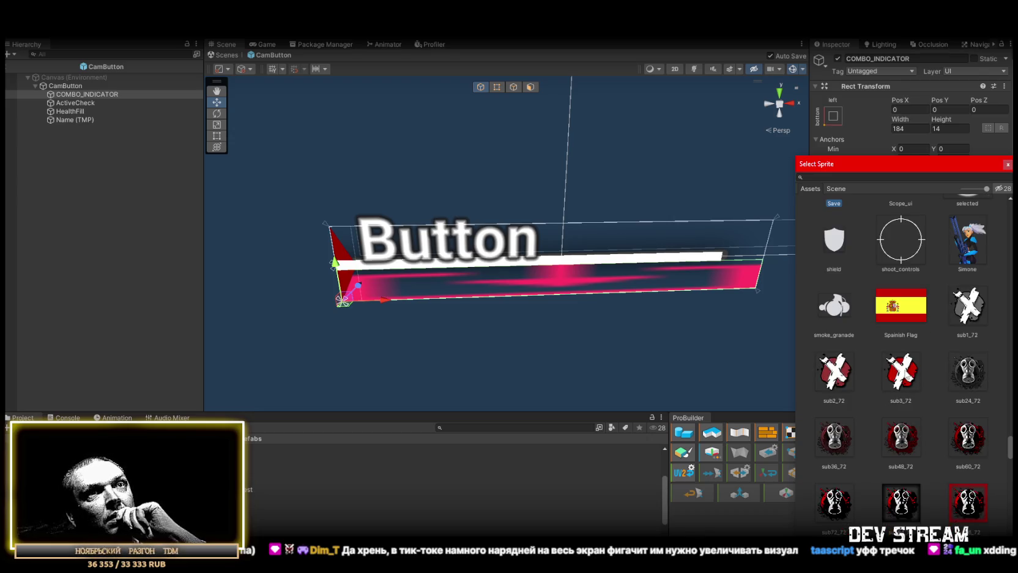
pyautogui.click(904, 372)
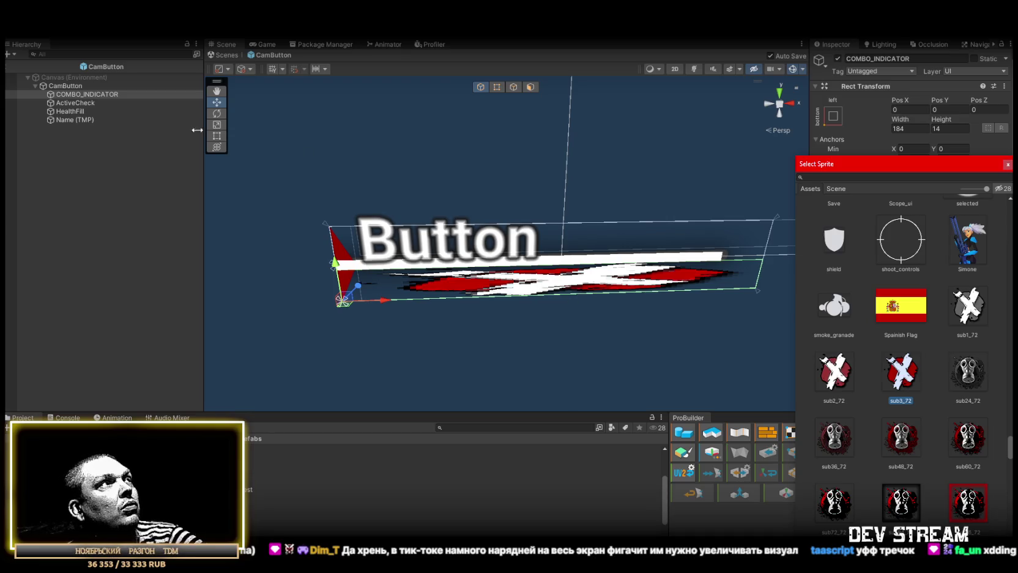
pyautogui.click(80, 97)
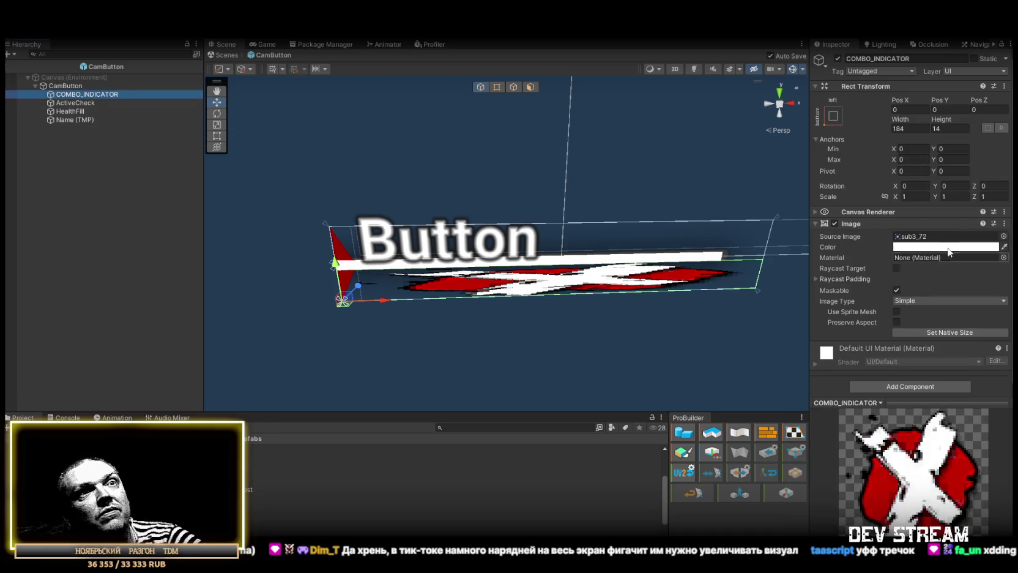
# Step: Anchor the indicator to the button's right middle and size it 32 by 32
pyautogui.click(837, 115)
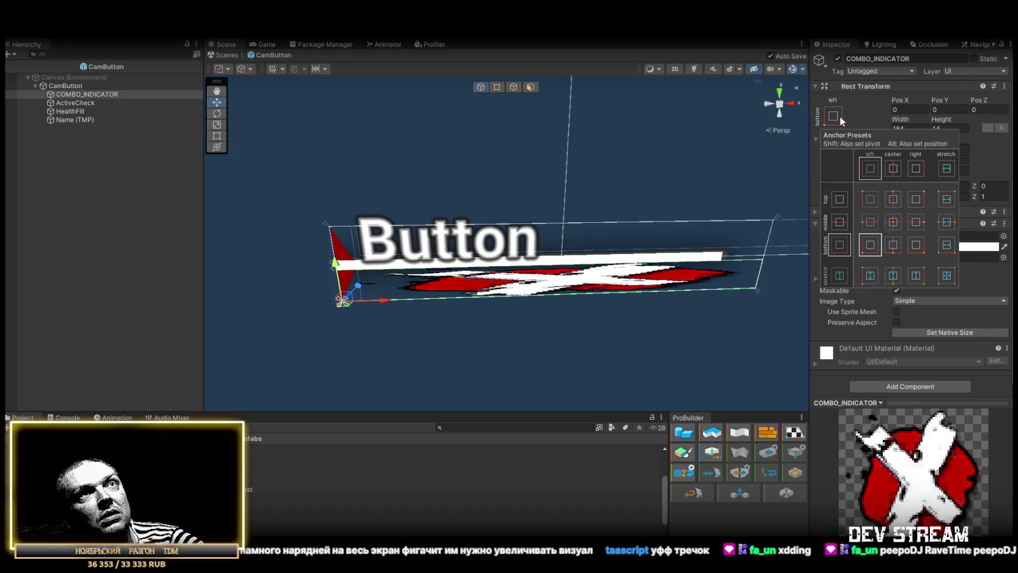
pyautogui.click(916, 222)
pyautogui.click(975, 131)
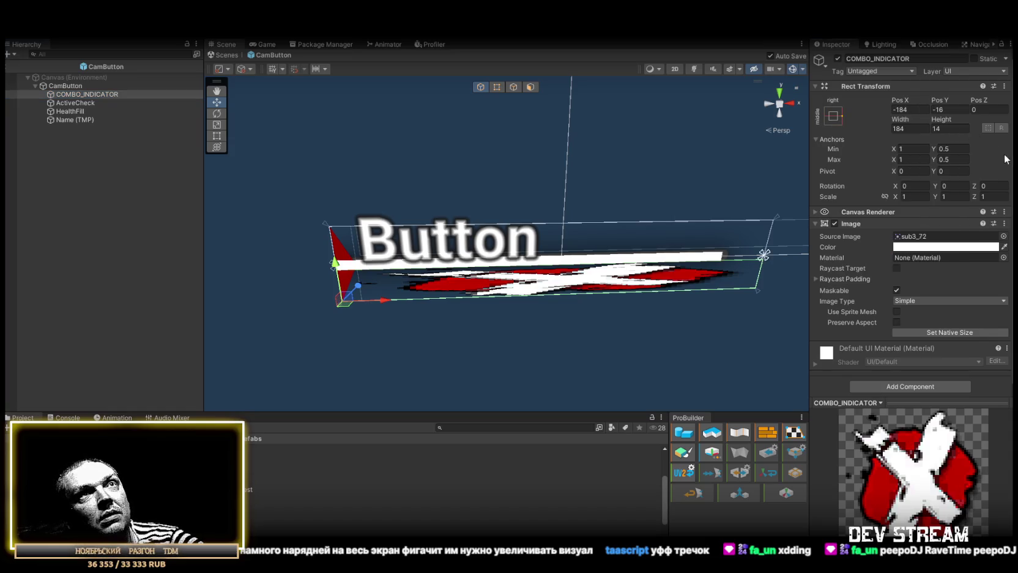
pyautogui.click(919, 127)
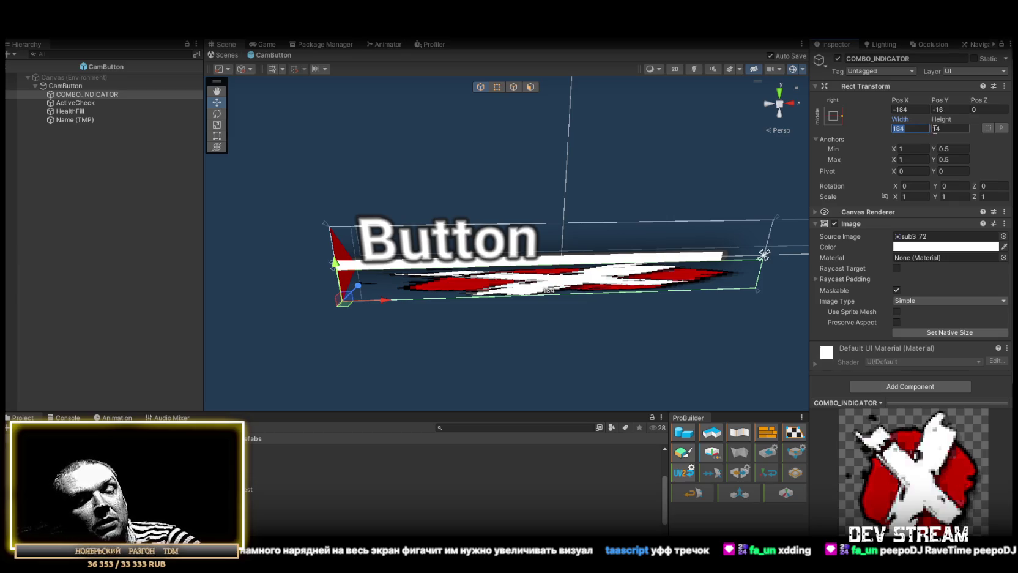
pyautogui.write('42')
pyautogui.press('Return')
pyautogui.write('64')
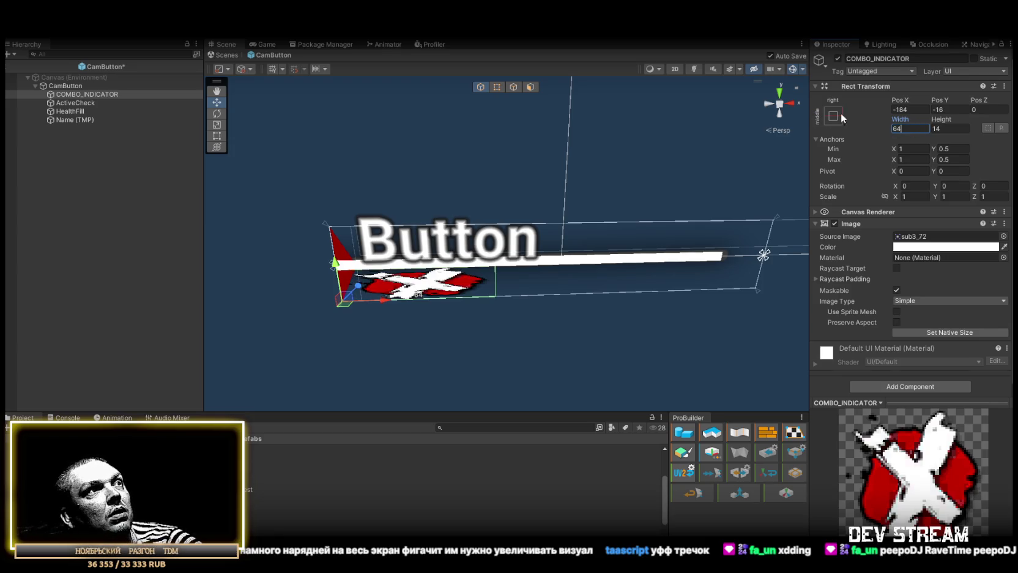
pyautogui.click(957, 128)
pyautogui.write('64')
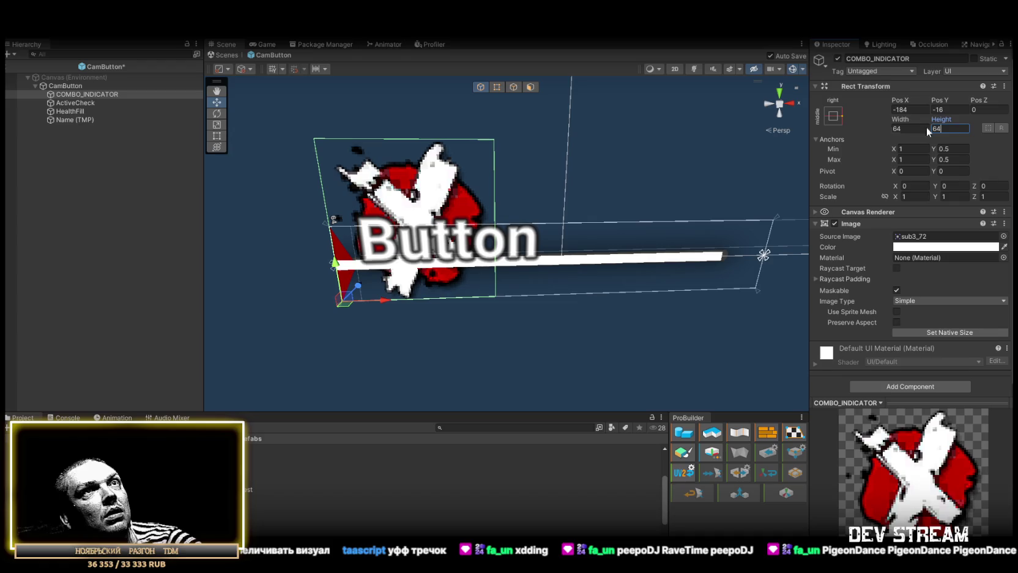
pyautogui.hotkey('shift', 'Tab')
pyautogui.write('32')
pyautogui.click(956, 128)
pyautogui.write('32')
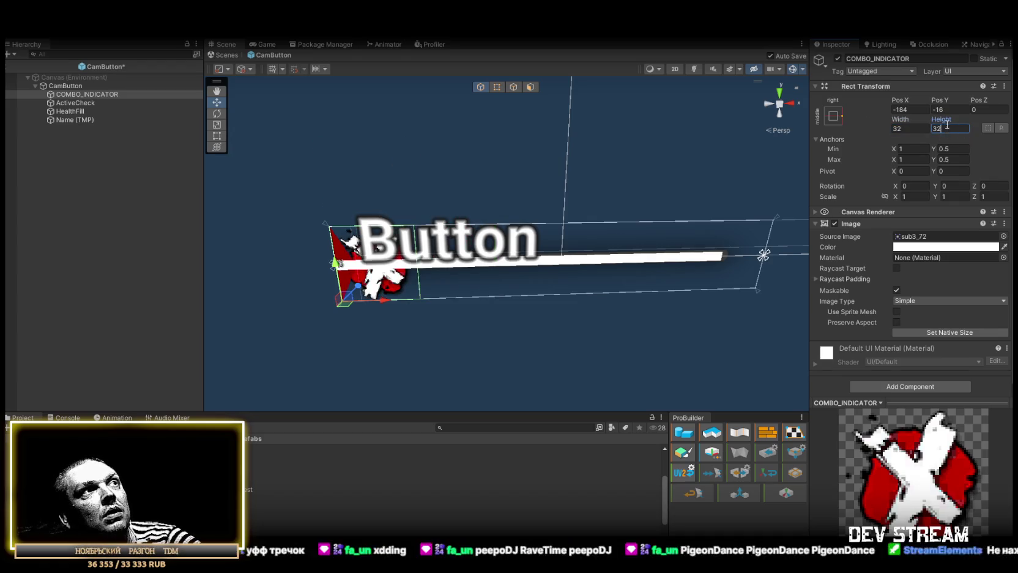
# Step: Set pivot 0.5, 0.5 and position 0, 0, then save the CamButton prefab
pyautogui.click(911, 109)
pyautogui.write('0')
pyautogui.click(958, 111)
pyautogui.write('0')
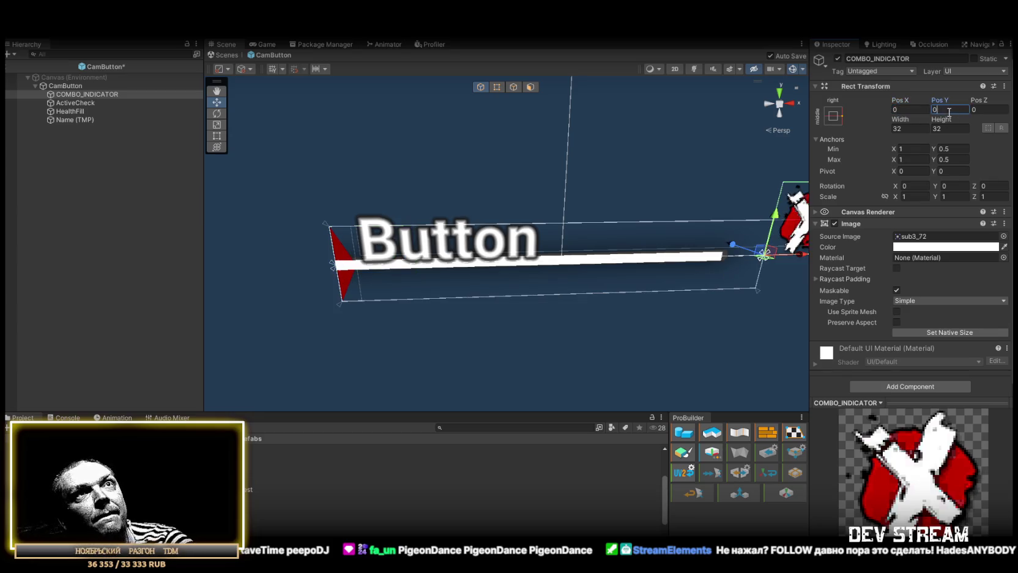
pyautogui.click(958, 159)
pyautogui.press('Tab')
pyautogui.write('0.5')
pyautogui.press('Tab')
pyautogui.write('0.5')
pyautogui.click(915, 110)
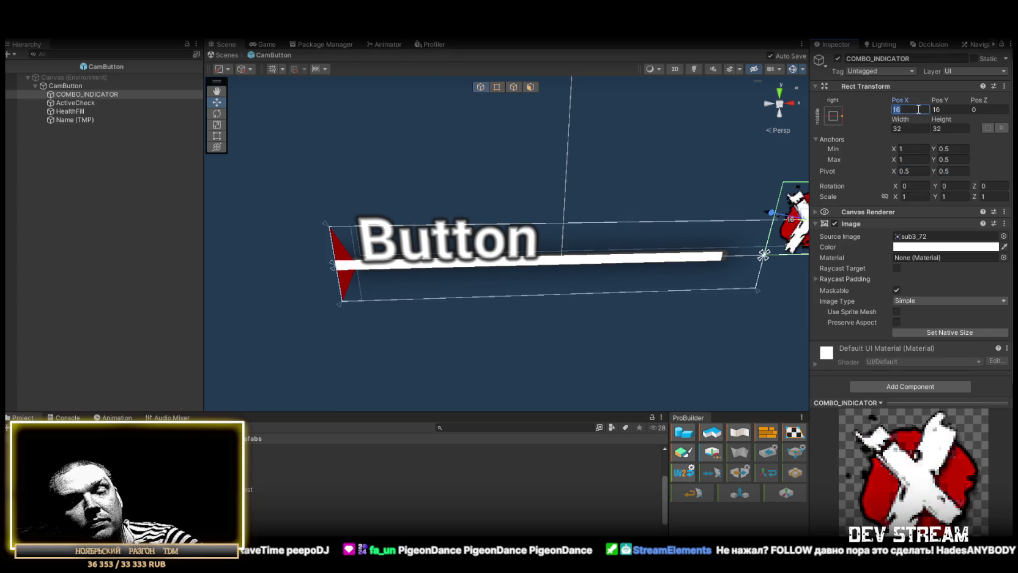
pyautogui.write('0')
pyautogui.click(950, 110)
pyautogui.write('0')
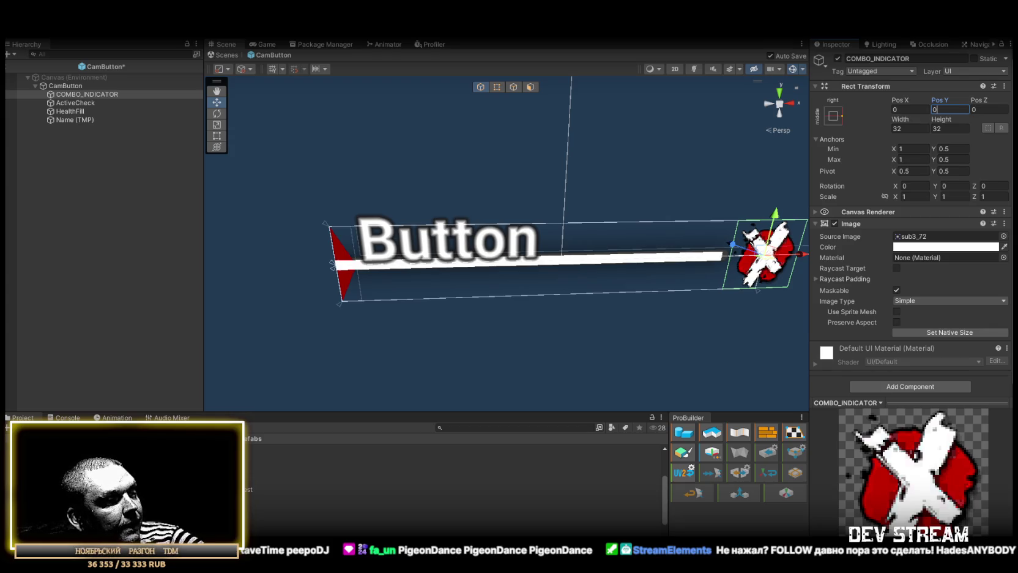
pyautogui.hotkey('ctrl', 's')
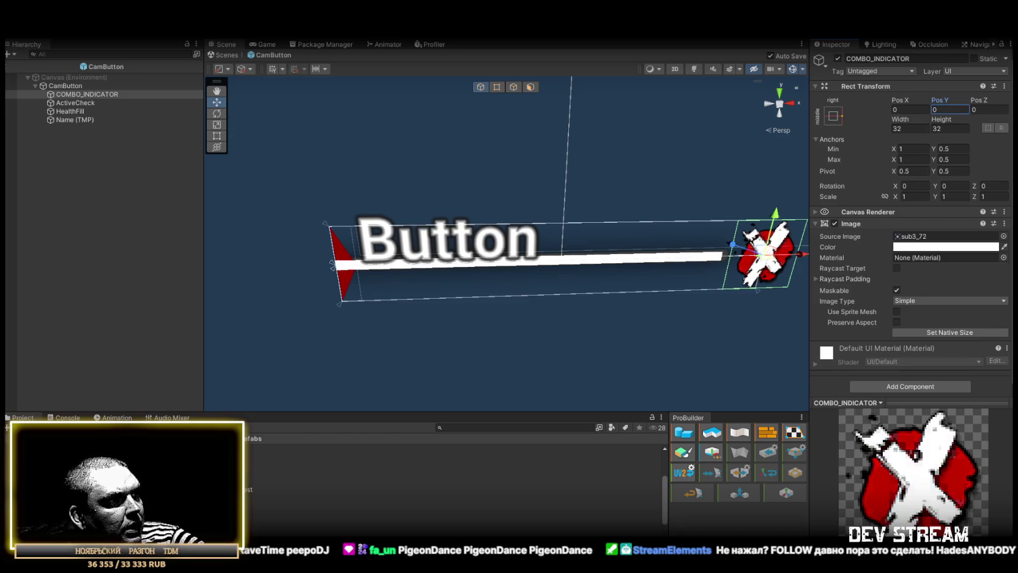
# Step: Locate the indicator's current sprite and select the Tblow texture in the Project
pyautogui.click(910, 237)
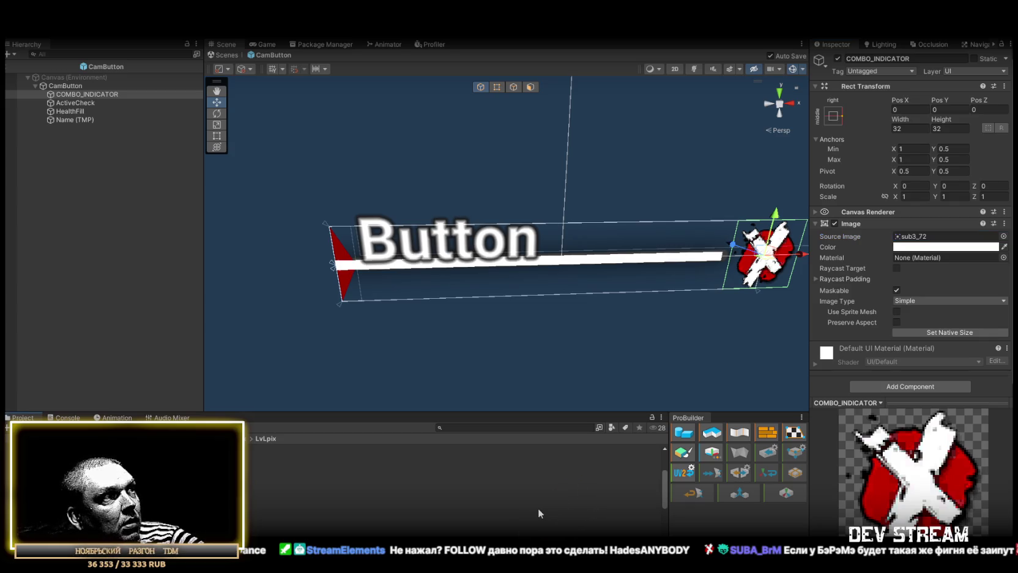
pyautogui.scroll(-5, 453, 483)
pyautogui.scroll(5, 453, 483)
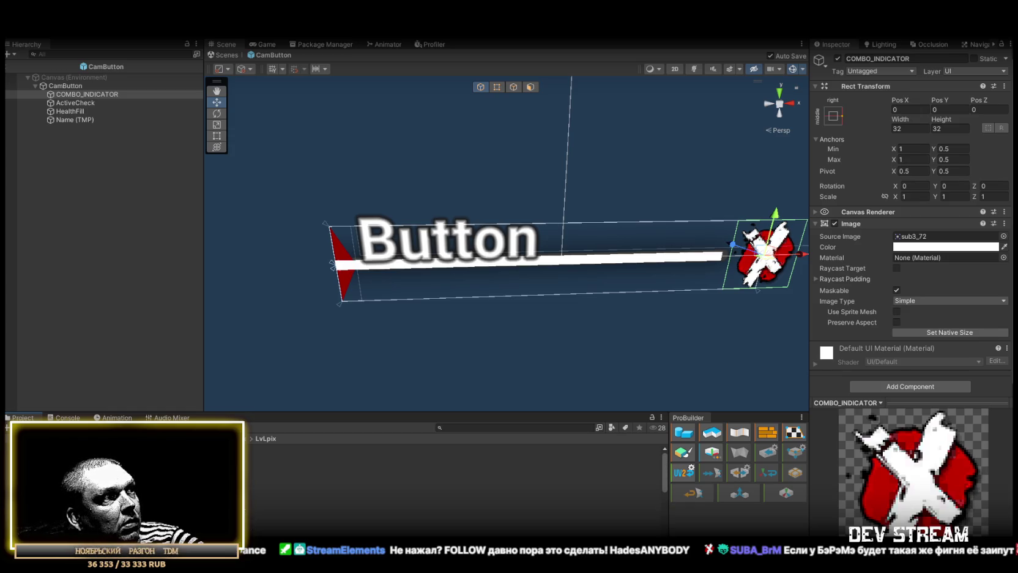
pyautogui.scroll(-5, 246, 507)
pyautogui.click(251, 492)
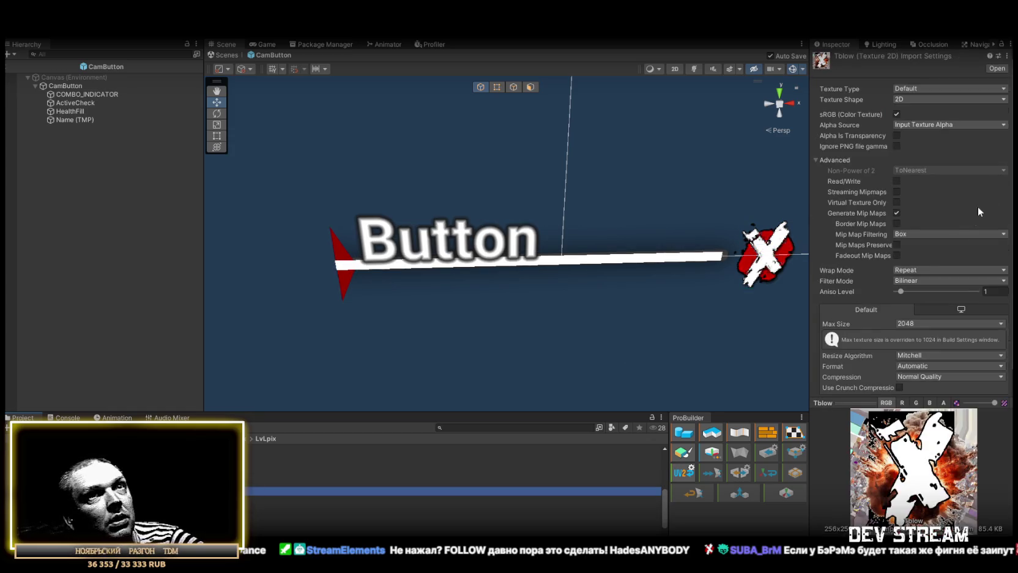
# Step: Reimport Tblow as a Sprite with 32 max size, Point filtering, ignored PNG gamma and Read/Write
pyautogui.click(919, 326)
pyautogui.click(922, 335)
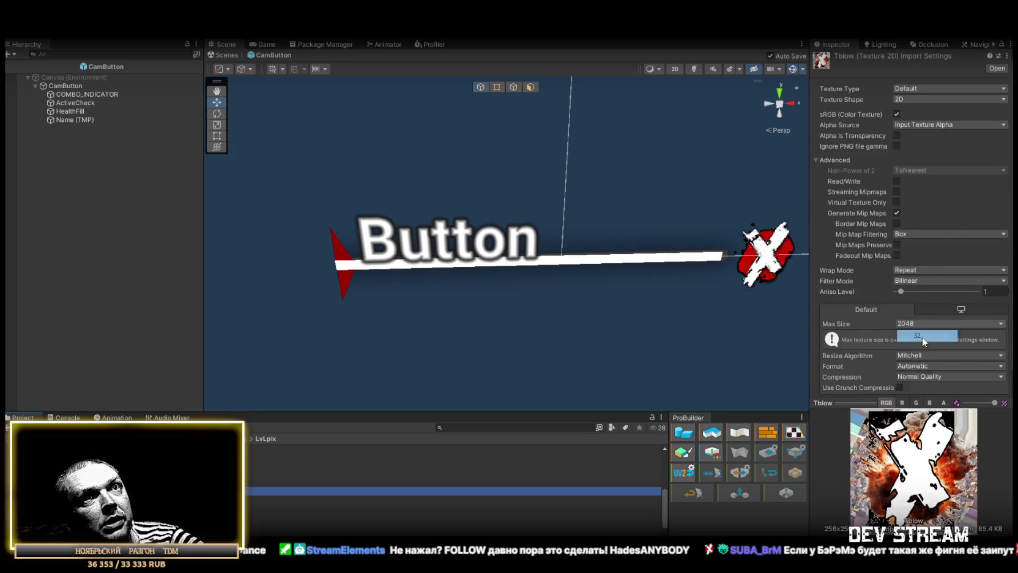
pyautogui.click(918, 280)
pyautogui.click(914, 290)
pyautogui.click(915, 89)
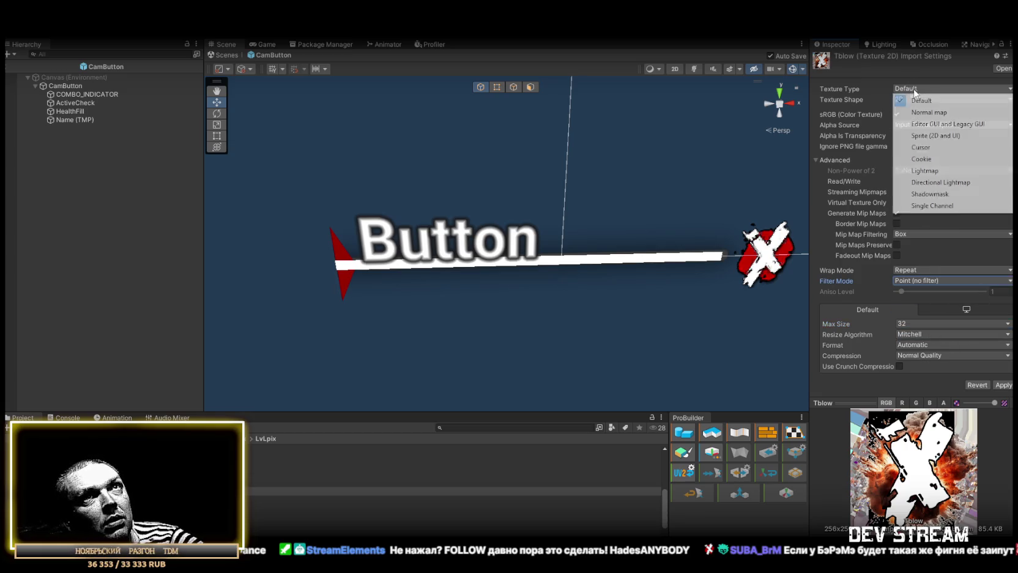
pyautogui.click(936, 135)
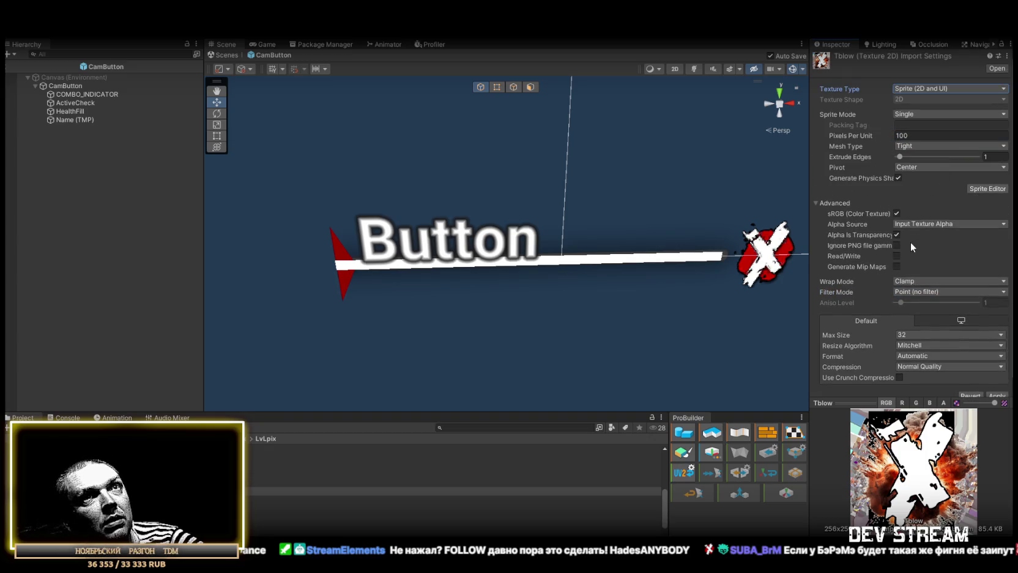
pyautogui.click(896, 245)
pyautogui.click(896, 256)
pyautogui.click(996, 396)
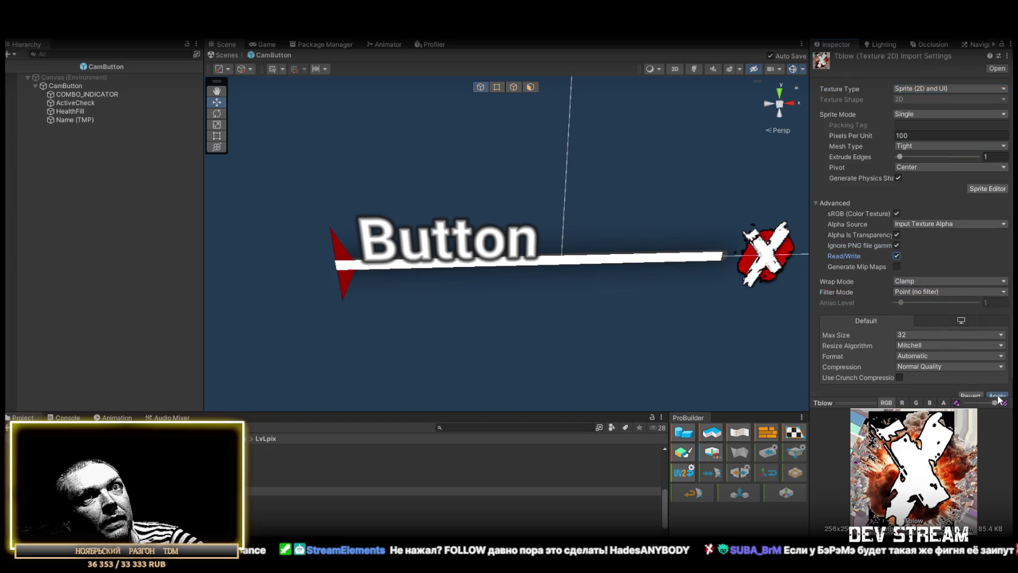
# Step: Assign Tblow as COMBO_INDICATOR's Source Image and check it in the Game view
pyautogui.click(103, 95)
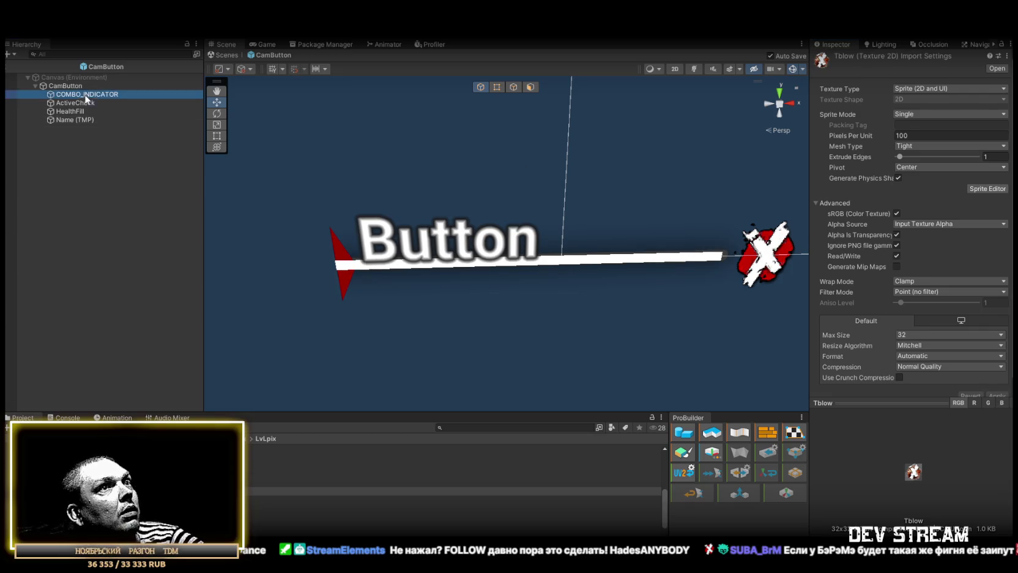
pyautogui.click(248, 492)
pyautogui.moveTo(248, 491); pyautogui.dragTo(942, 237)
pyautogui.moveTo(643, 275); pyautogui.dragTo(538, 286)
pyautogui.click(263, 45)
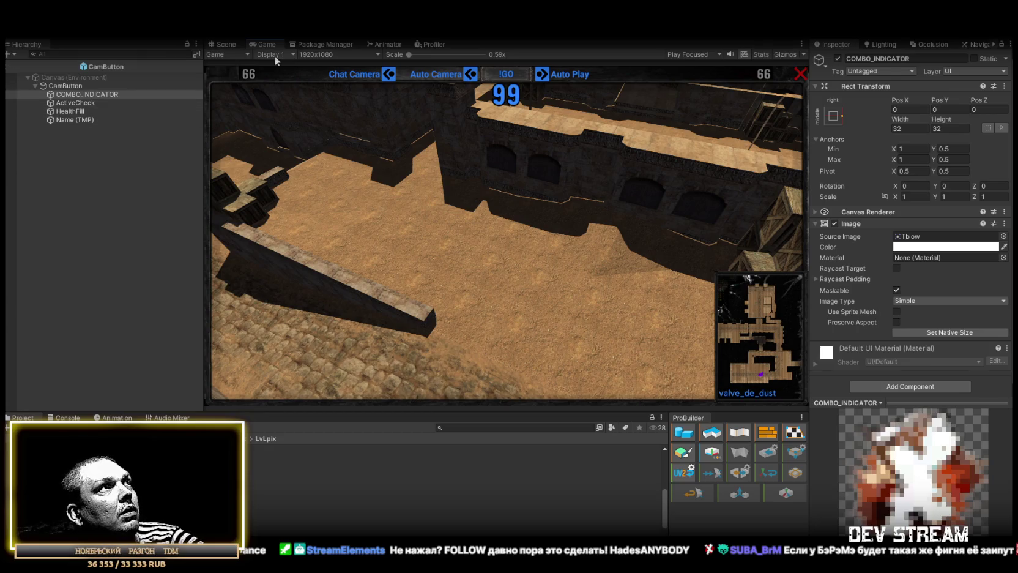
# Step: Leave prefab mode and place a CamButton prefab instance under CameraSpots
pyautogui.click(227, 45)
pyautogui.click(10, 66)
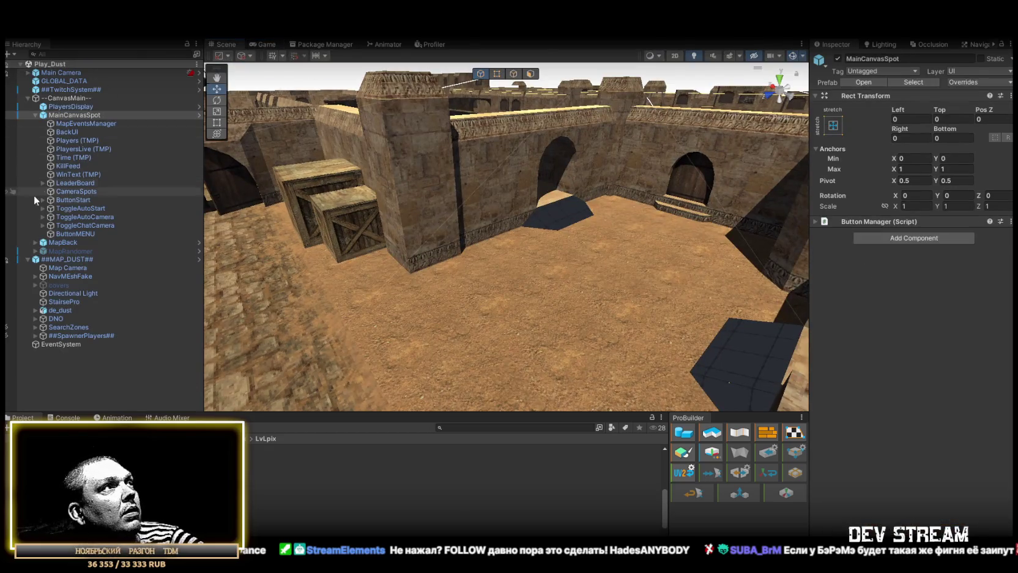
pyautogui.click(83, 191)
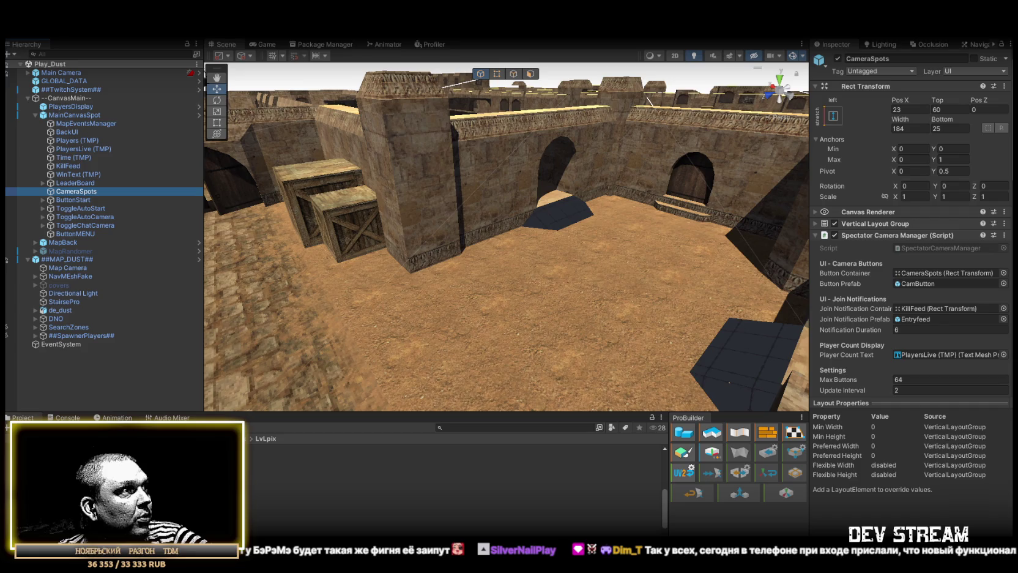
pyautogui.click(286, 469)
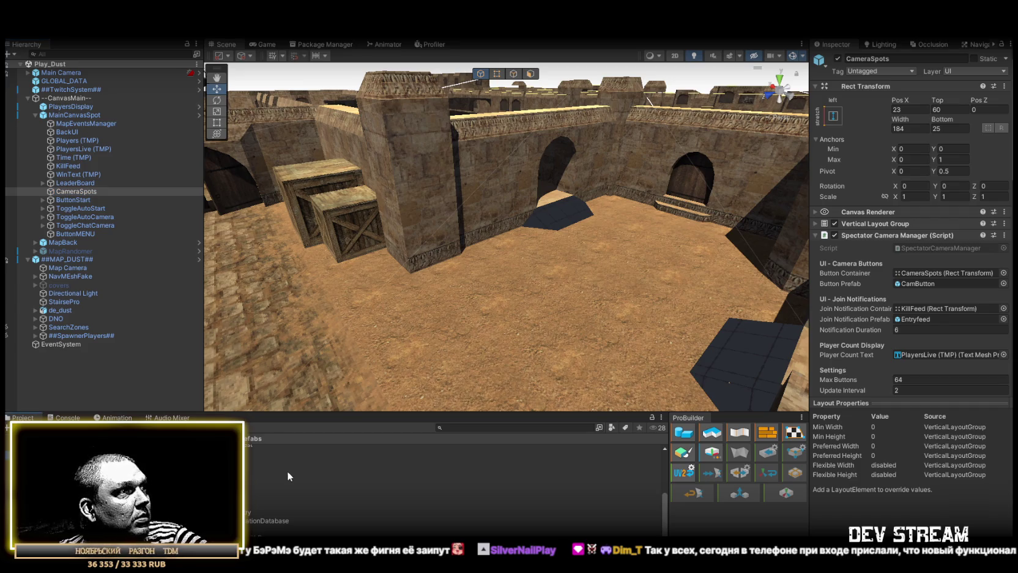
pyautogui.click(233, 464)
pyautogui.moveTo(233, 465)
pyautogui.mouseDown()
pyautogui.moveTo(91, 186)
pyautogui.moveTo(79, 192)
pyautogui.mouseUp()
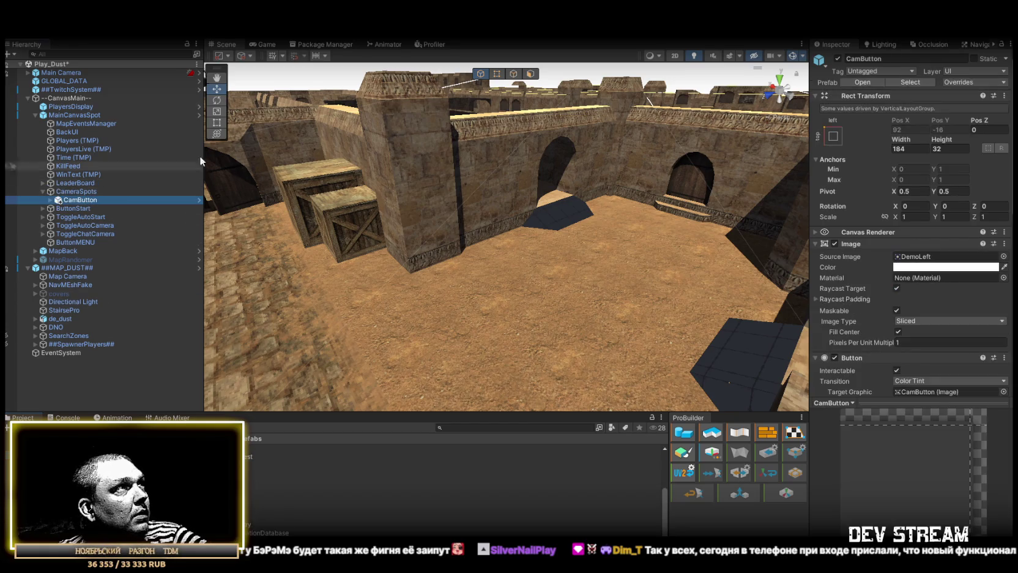
pyautogui.click(253, 45)
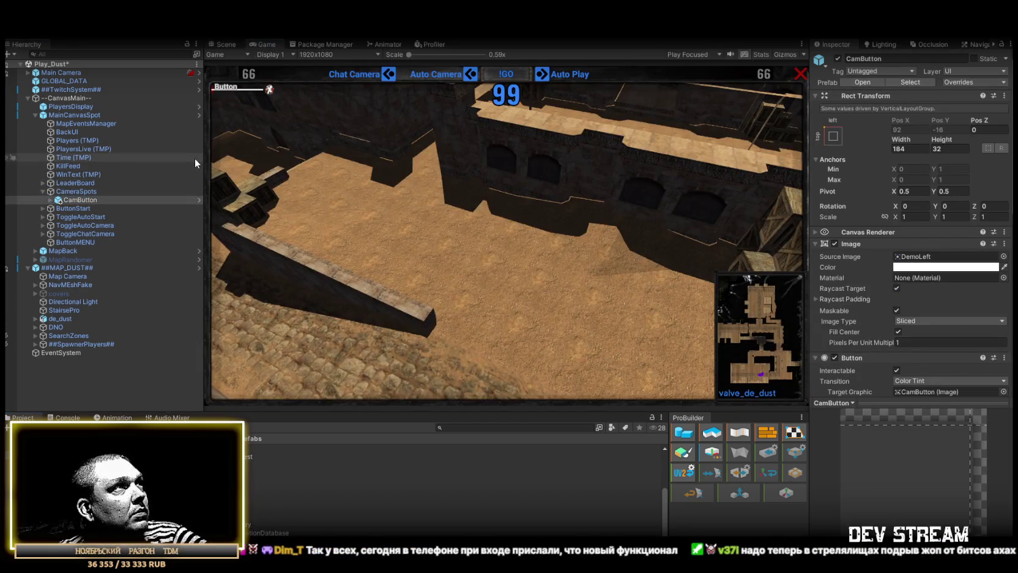
# Step: Duplicate the CamButton instance, review the buttons in the maximized Game view, then reopen the prefab
pyautogui.click(83, 200)
pyautogui.hotkey('ctrl', 'd')
pyautogui.hotkey('ctrl', 'd')
pyautogui.hotkey('ctrl', 'd')
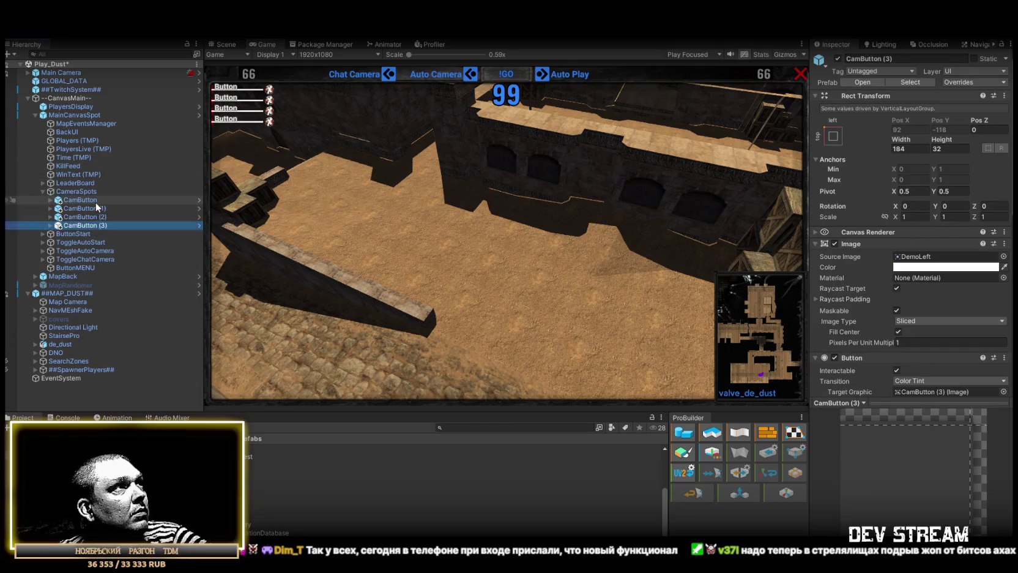
pyautogui.hotkey('ctrl', 'd')
pyautogui.hotkey('ctrl', 'd')
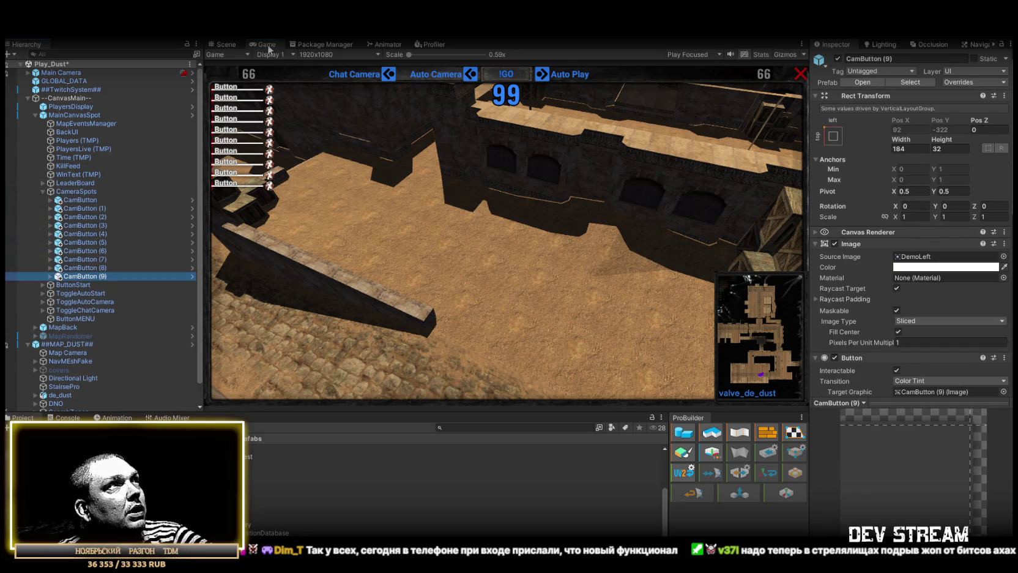
pyautogui.doubleClick(267, 45)
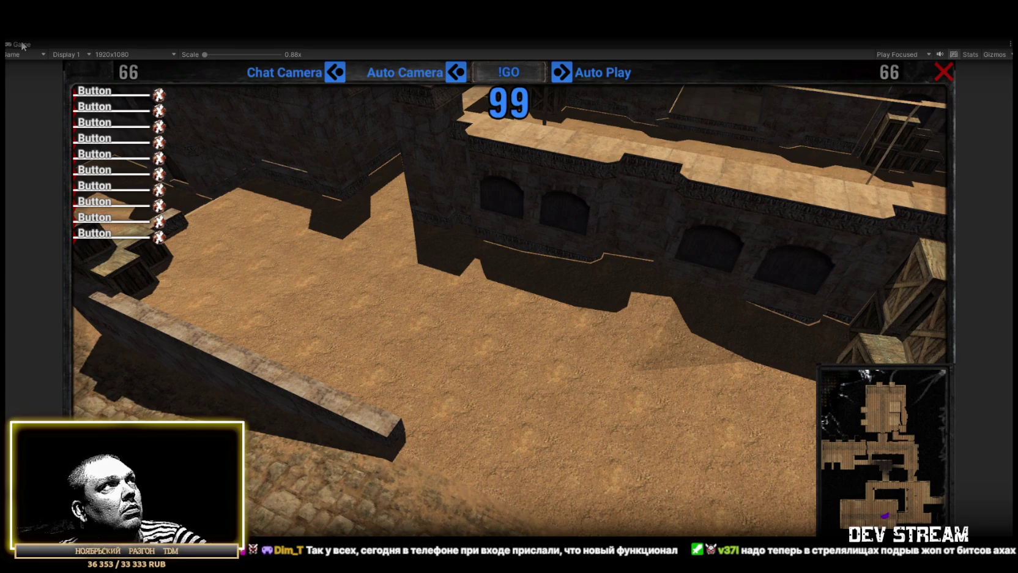
pyautogui.doubleClick(23, 45)
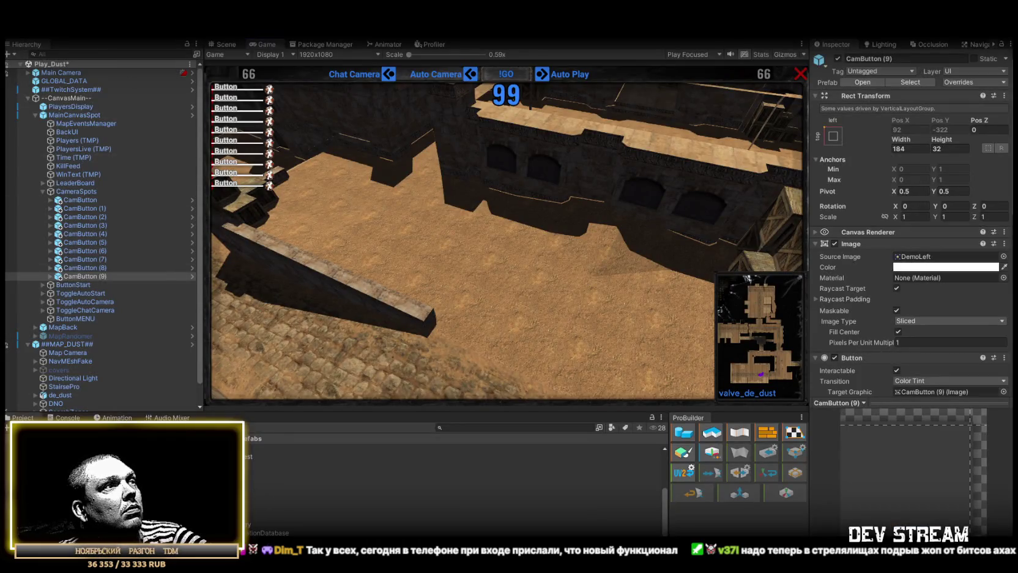
pyautogui.click(192, 276)
pyautogui.click(73, 95)
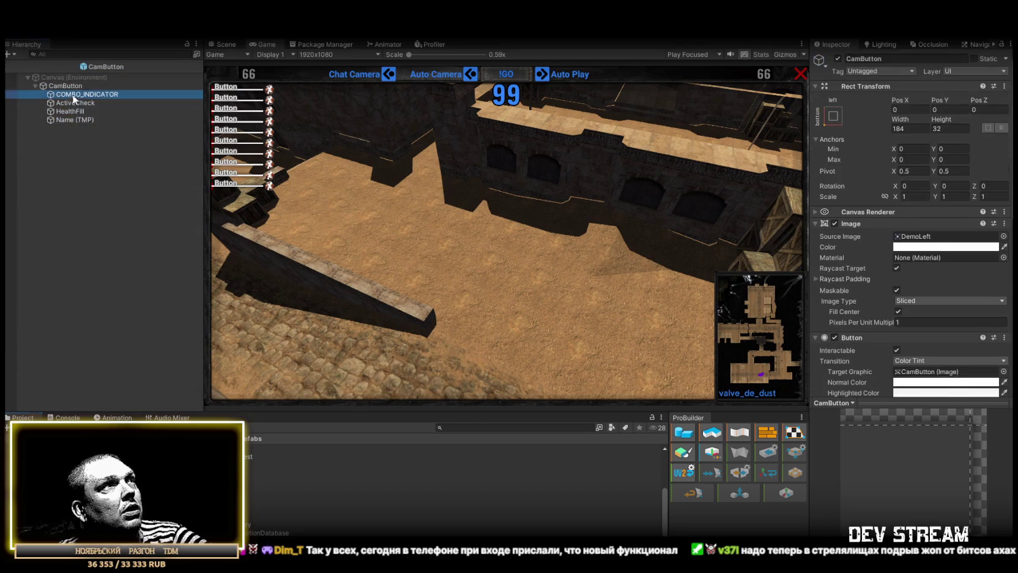
# Step: Set COMBO_INDICATOR's Source Image back to the sub3_72 sprite
pyautogui.click(1003, 236)
pyautogui.scroll(-5, 964, 342)
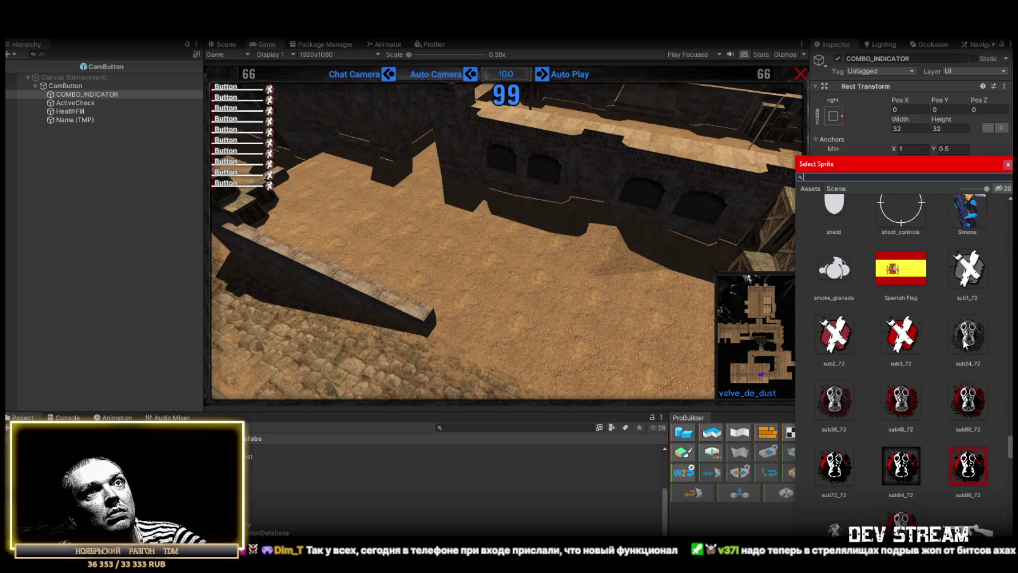
pyautogui.scroll(1, 964, 343)
pyautogui.doubleClick(901, 364)
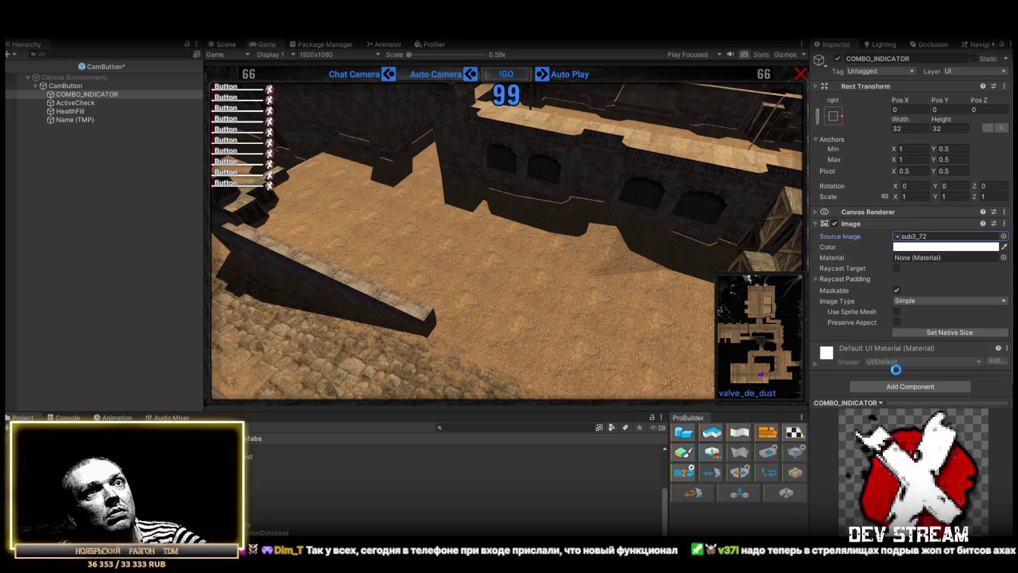
# Step: Maximize the Game view to check the red X buttons, restore it, then deactivate COMBO_INDICATOR
pyautogui.doubleClick(263, 44)
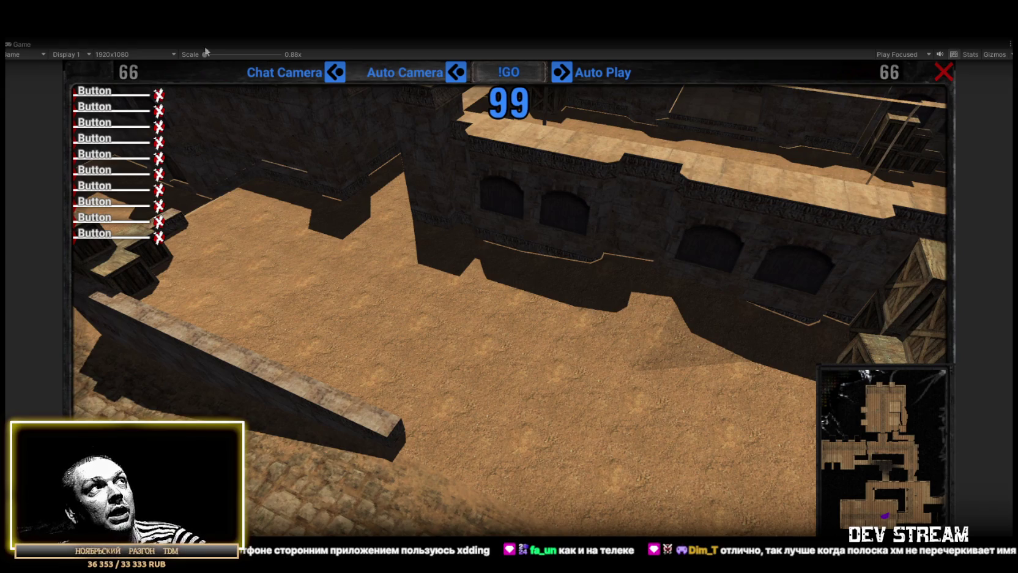
pyautogui.doubleClick(22, 45)
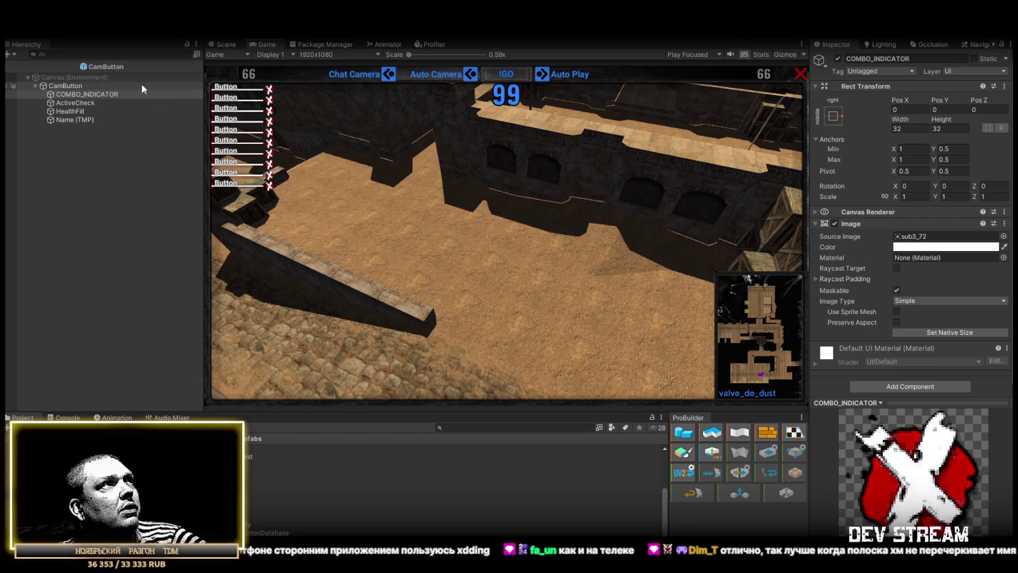
pyautogui.click(836, 58)
# Step: Assign COMBO_INDICATOR to CamButton's Spectator Button Combo Indicator field, then reselect COMBO_INDICATOR
pyautogui.click(178, 85)
pyautogui.scroll(-10, 912, 245)
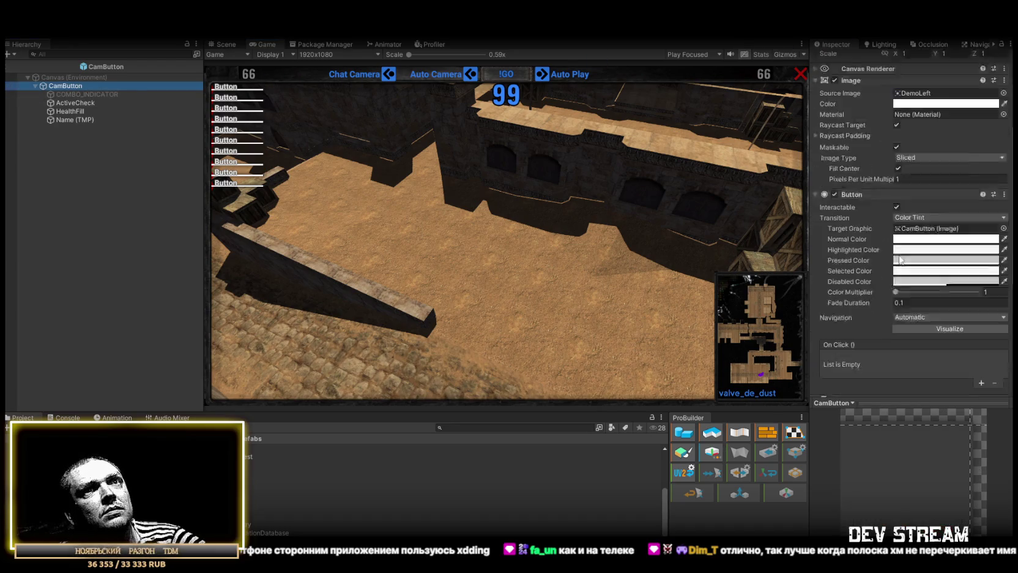
pyautogui.moveTo(86, 94)
pyautogui.mouseDown()
pyautogui.moveTo(918, 243)
pyautogui.moveTo(921, 260)
pyautogui.mouseUp()
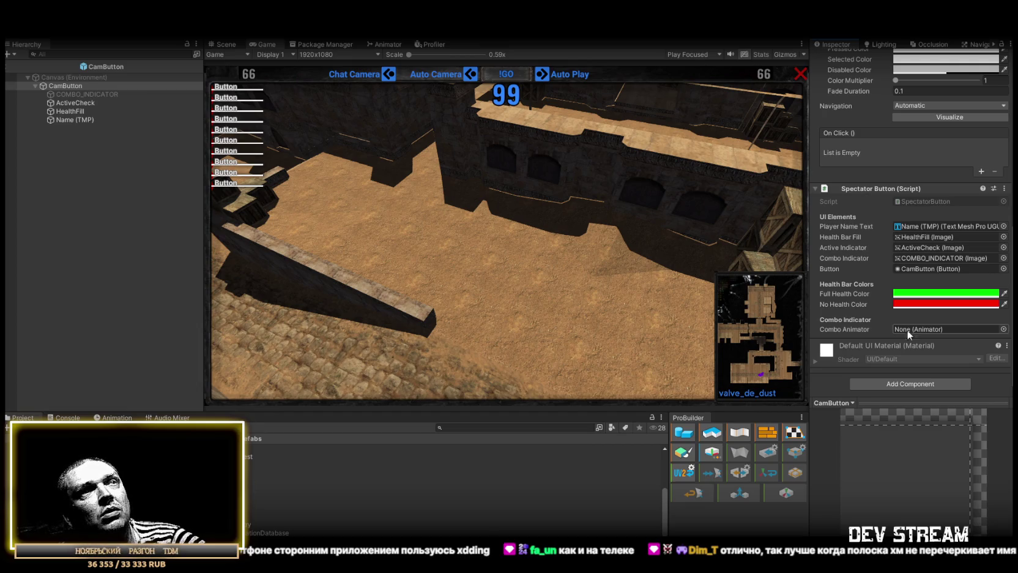
pyautogui.moveTo(86, 93)
pyautogui.mouseDown()
pyautogui.moveTo(351, 133)
pyautogui.moveTo(919, 331)
pyautogui.mouseUp()
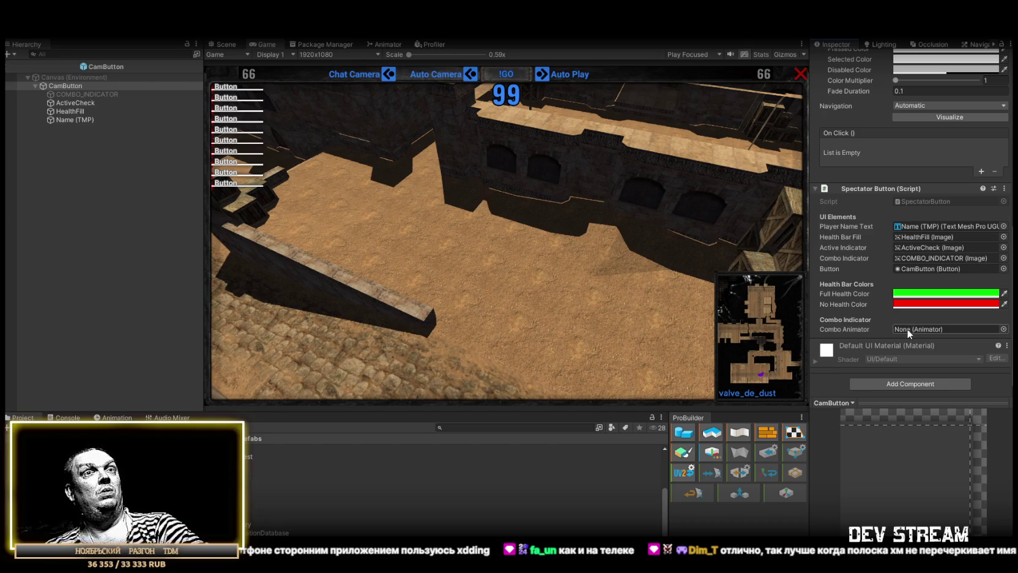
pyautogui.click(97, 94)
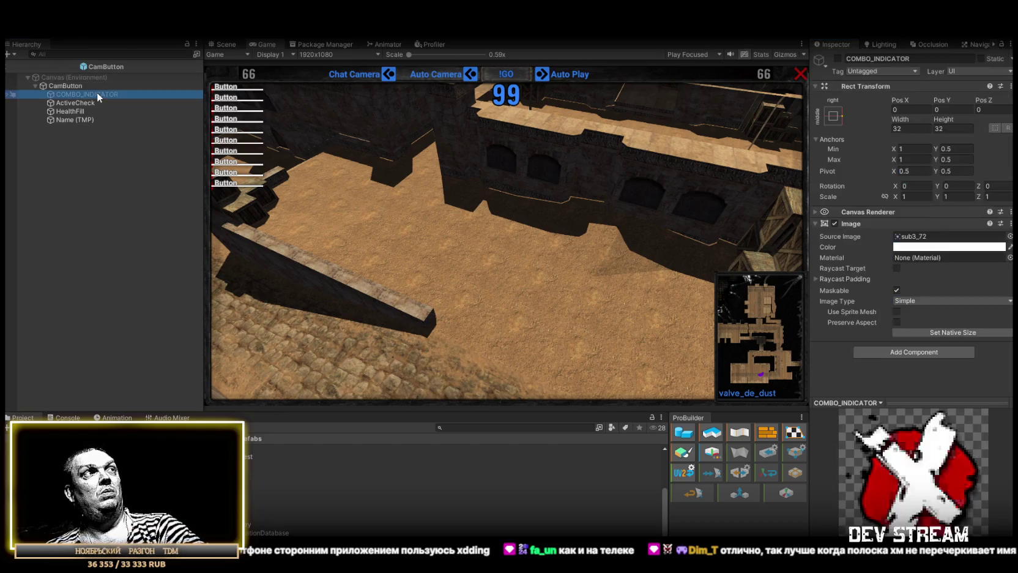
# Step: Set COMBO_INDICATOR's scale to 1 and deactivate it again
pyautogui.click(225, 44)
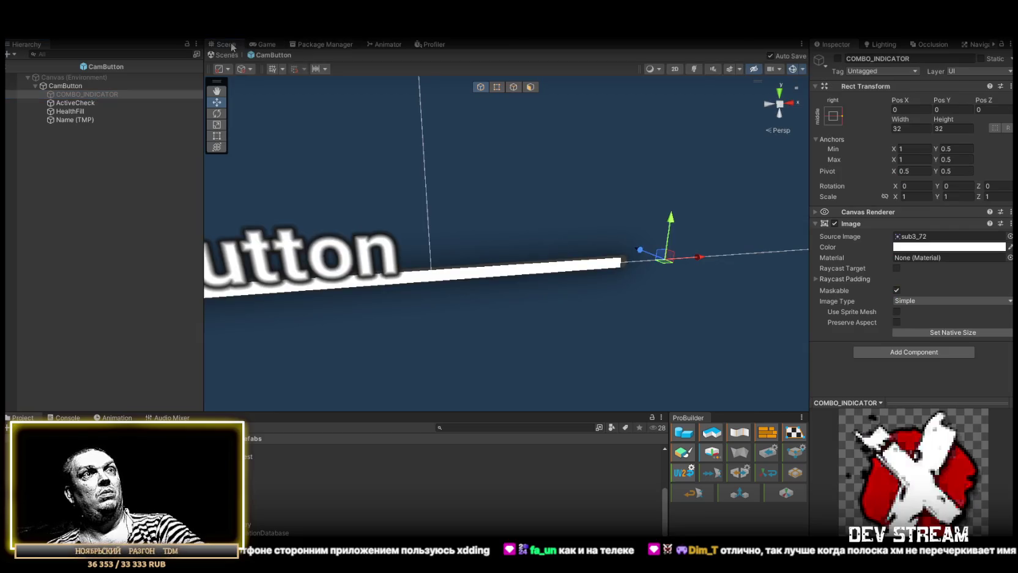
pyautogui.click(837, 59)
pyautogui.click(896, 197)
pyautogui.moveTo(897, 197)
pyautogui.mouseDown()
pyautogui.moveTo(914, 197)
pyautogui.moveTo(885, 197)
pyautogui.mouseUp()
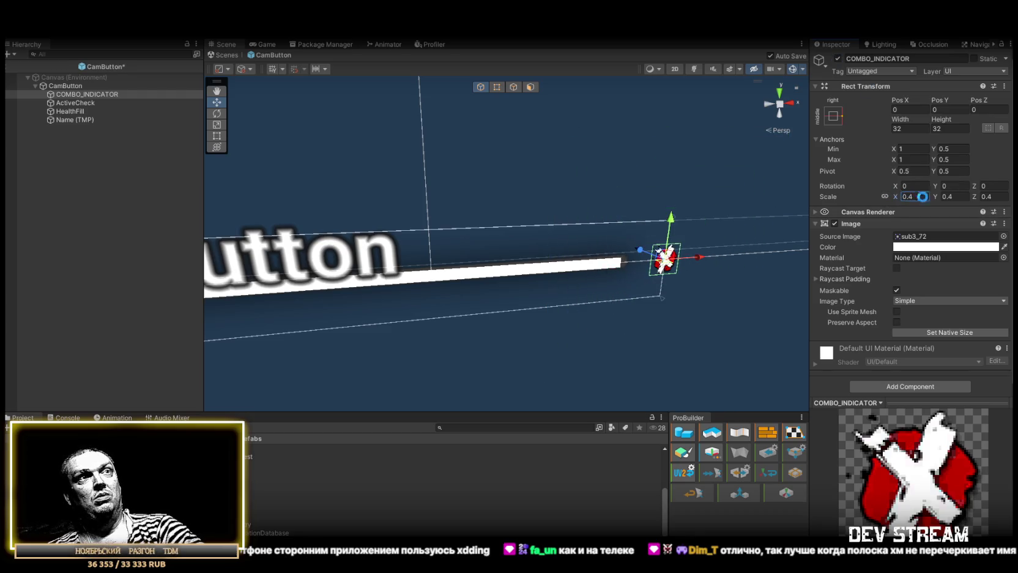
pyautogui.write('1')
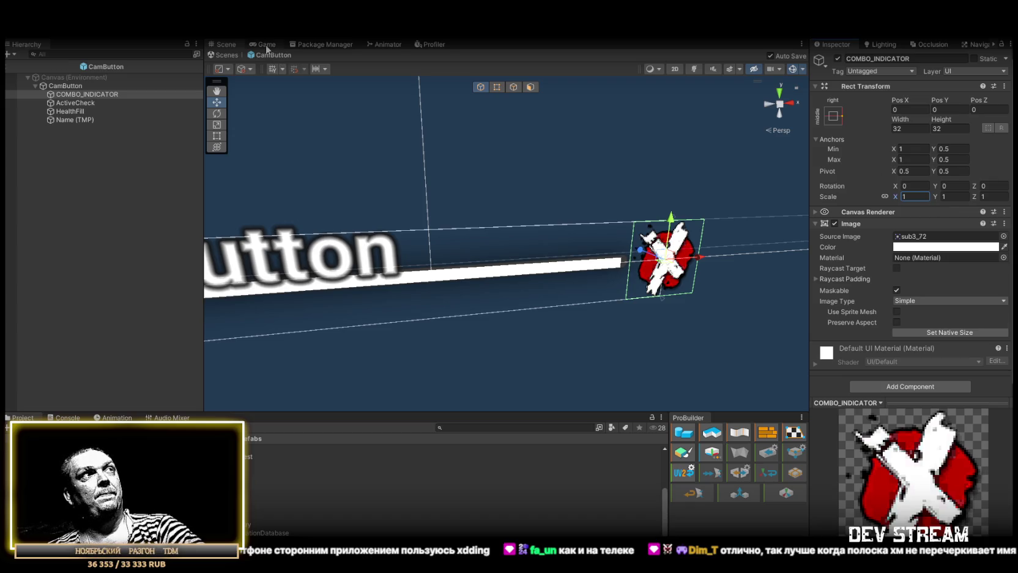
pyautogui.click(837, 59)
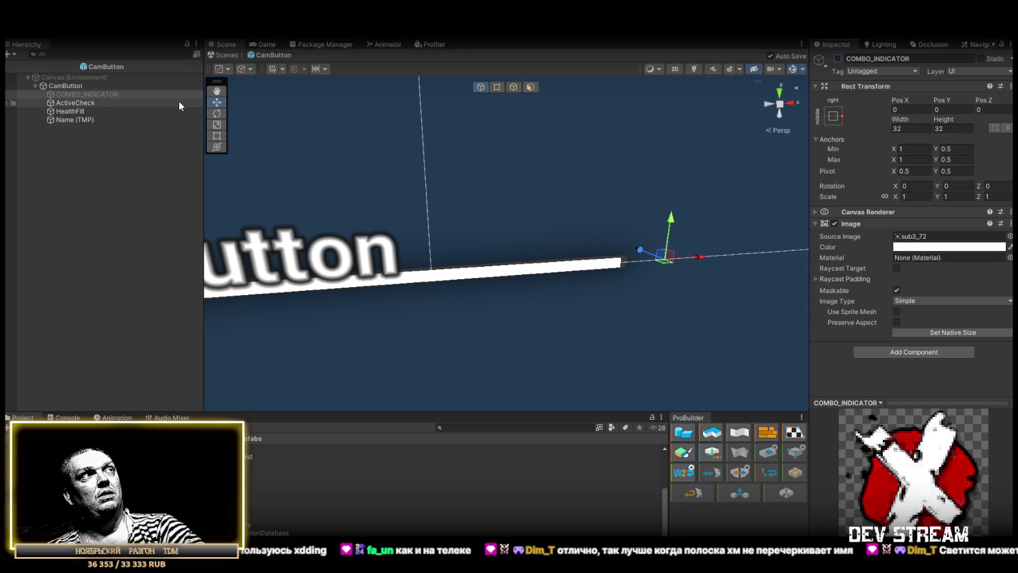
# Step: Exit prefab mode and delete CamButton through CamButton (9) from CameraSpots
pyautogui.click(227, 55)
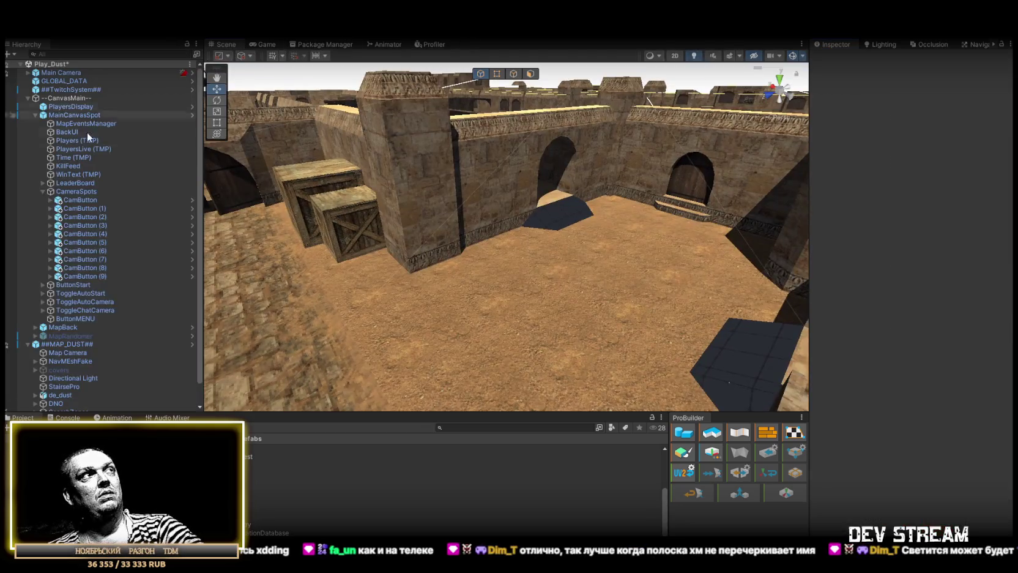
pyautogui.click(85, 200)
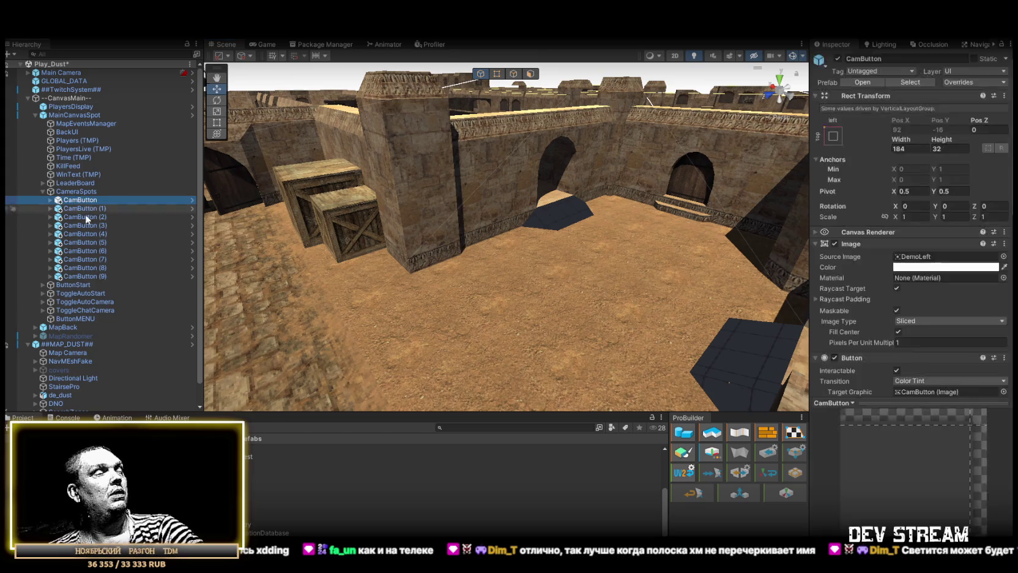
pyautogui.keyDown('shift'); pyautogui.click(100, 276); pyautogui.keyUp('shift')
pyautogui.press('Delete')
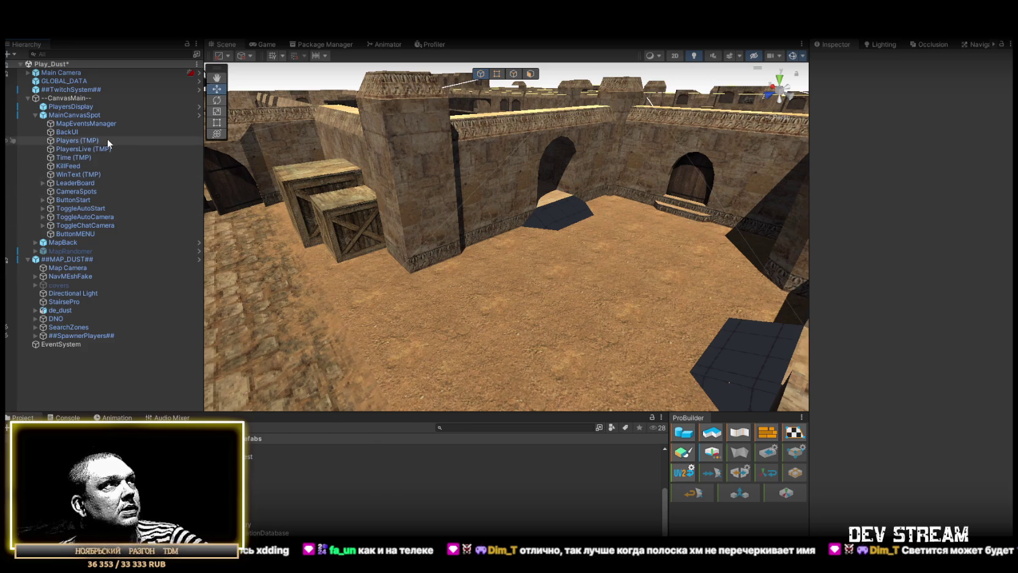
# Step: Open the CamButton prefab's SpectatorButton.cs script in Visual Studio
pyautogui.click(275, 465)
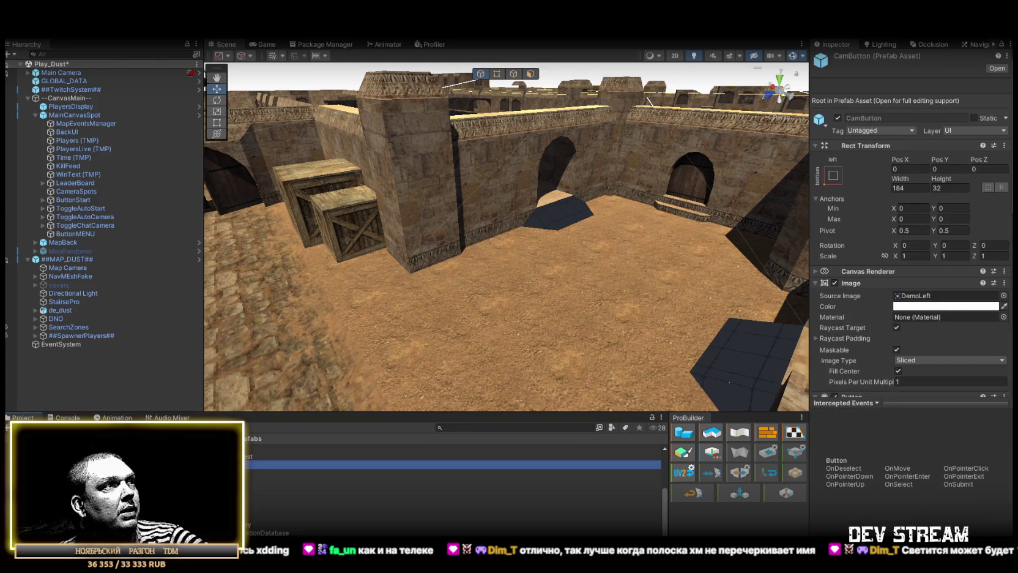
pyautogui.scroll(-5, 924, 270)
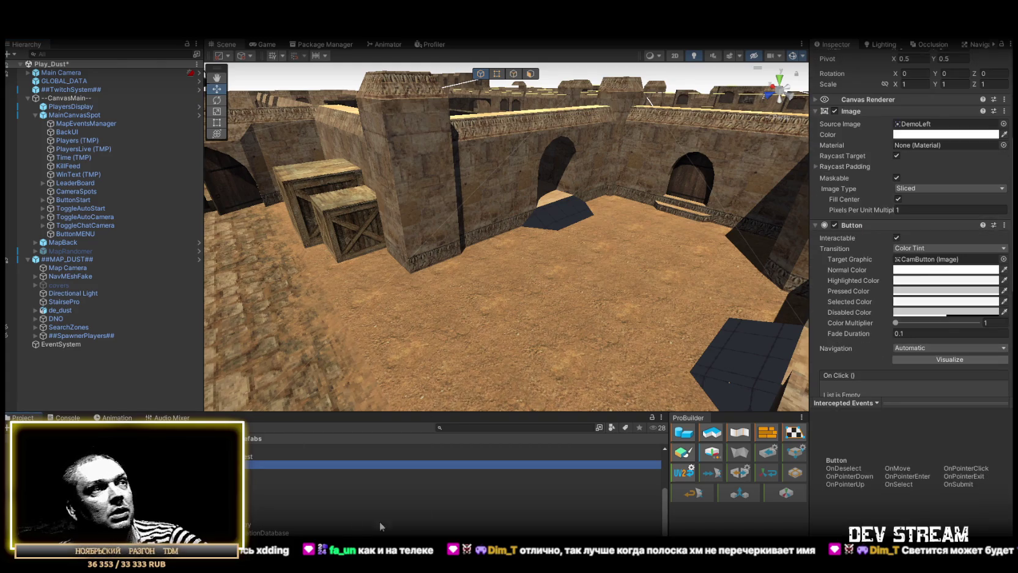
pyautogui.scroll(-6, 967, 345)
pyautogui.doubleClick(926, 234)
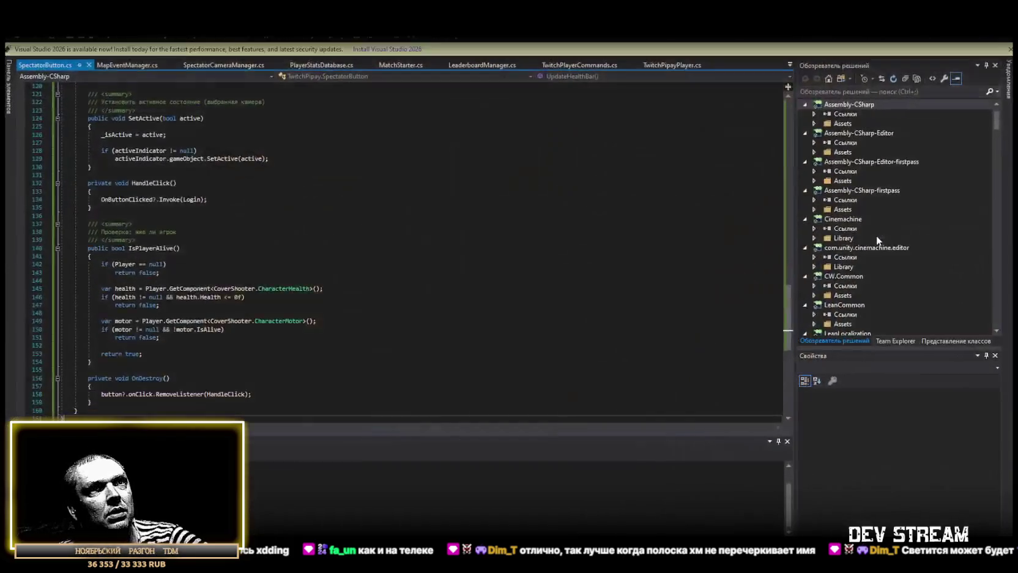
# Step: Select all the SpectatorButton.cs code, then return to Unity
pyautogui.hotkey('ctrl', 'a')
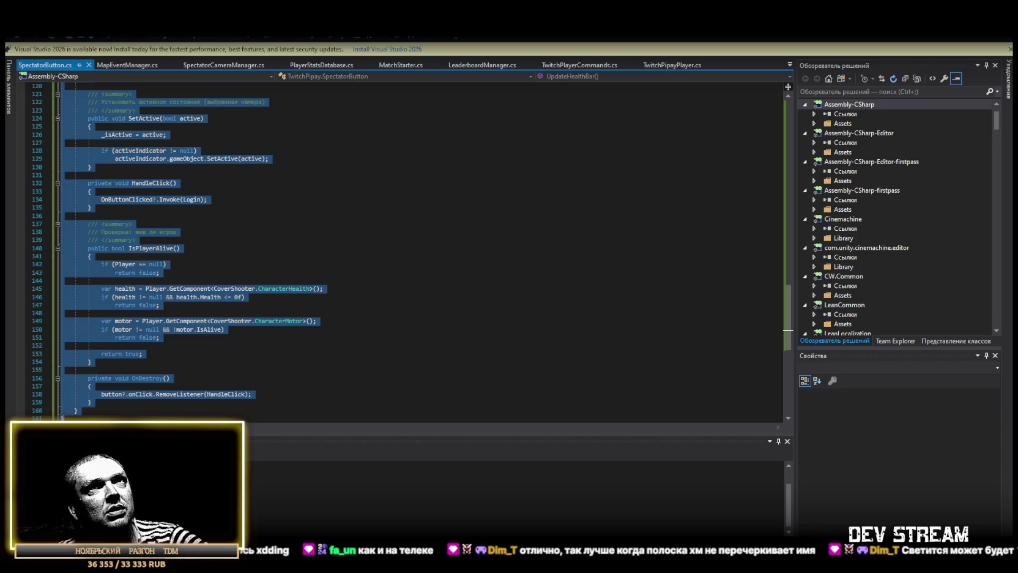
pyautogui.hotkey('alt', 'Tab')
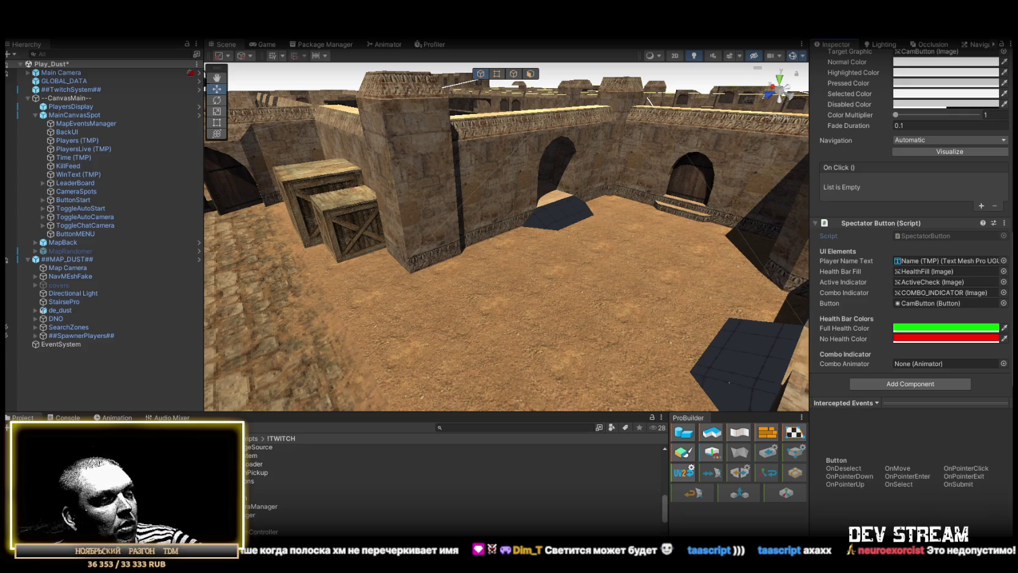
# Step: Replace SpectatorButton.cs with the new scale-pulsing code, save it, and return to Unity
pyautogui.hotkey('alt', 'Tab')
pyautogui.scroll(-3, 220, 335)
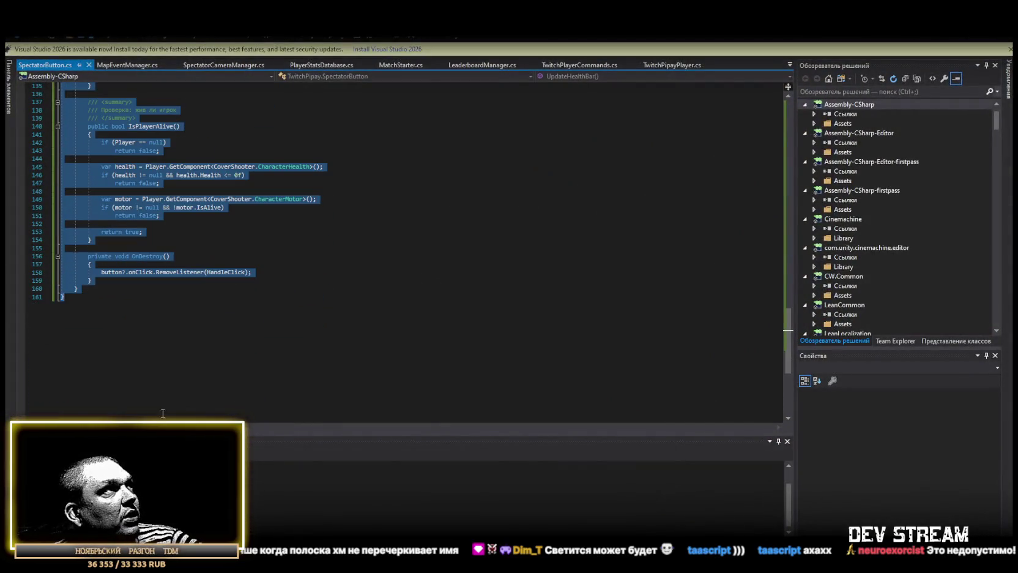
pyautogui.click(133, 398)
pyautogui.hotkey('ctrl', 'a')
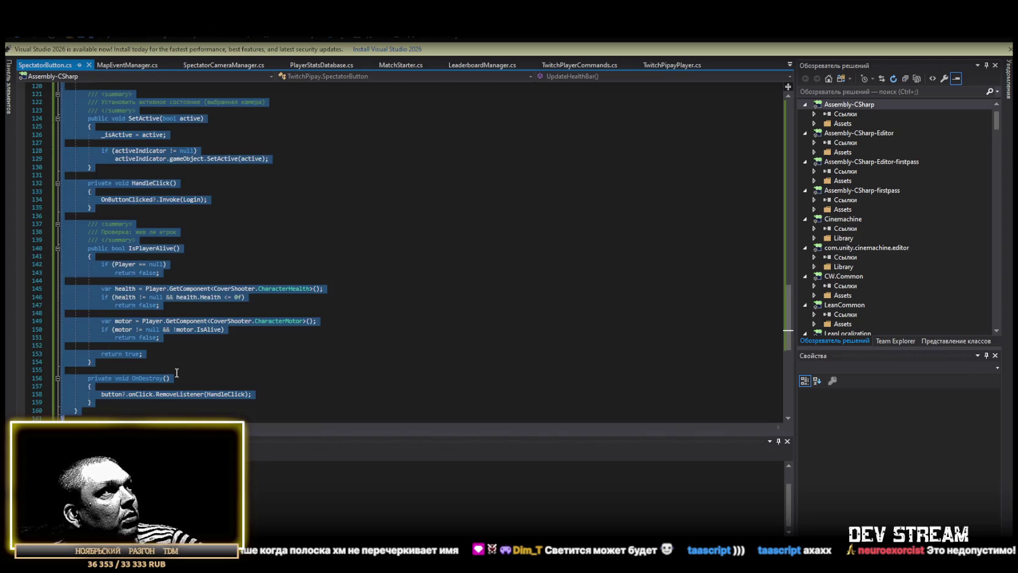
pyautogui.hotkey('ctrl', 'v')
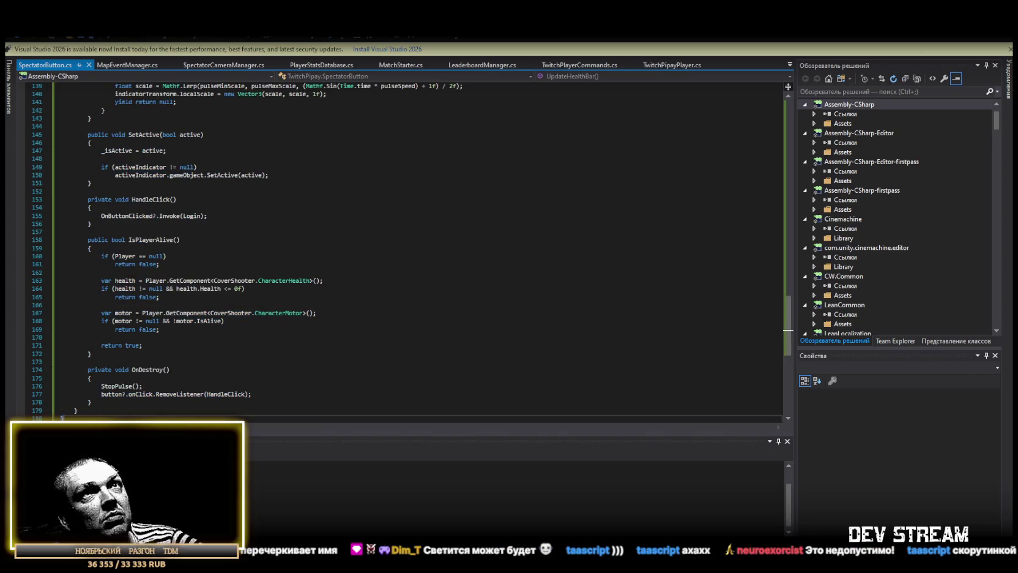
pyautogui.hotkey('ctrl', 's')
pyautogui.hotkey('alt', 'Tab')
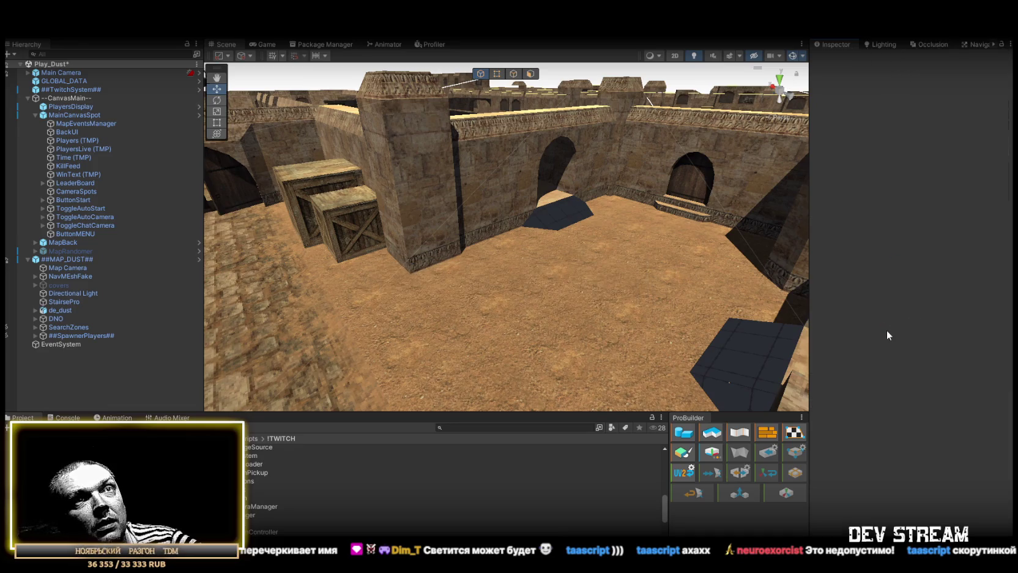
# Step: Check the Combo Pulsation settings (speed 2, scale 0.8–1.2), then inspect MapEventsManager from an aerial view
pyautogui.scroll(-5, 884, 326)
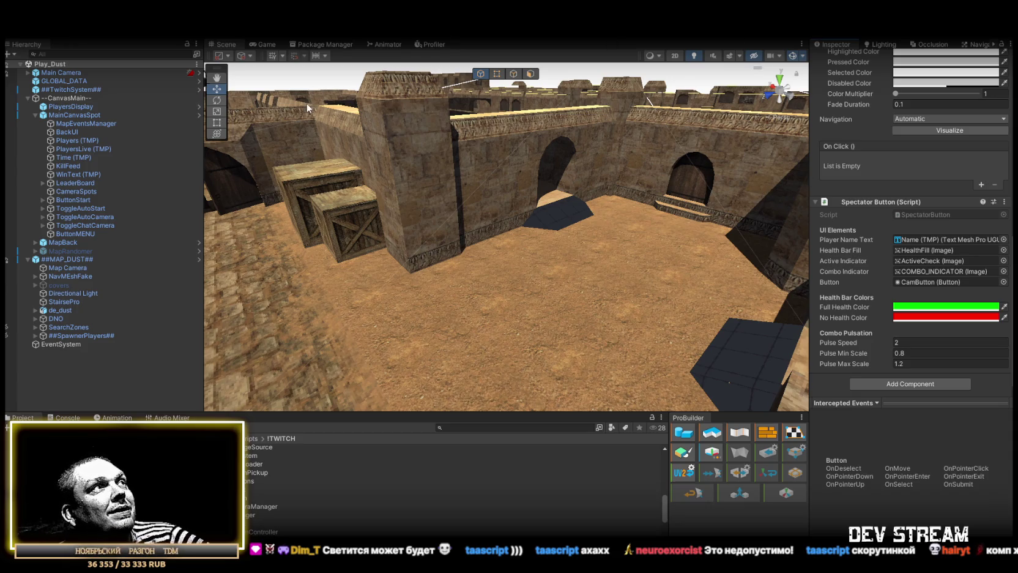
pyautogui.click(99, 121)
pyautogui.moveTo(716, 176)
pyautogui.mouseDown()
pyautogui.moveTo(550, 233)
pyautogui.moveTo(461, 245)
pyautogui.moveTo(485, 254)
pyautogui.moveTo(458, 241)
pyautogui.moveTo(680, 237)
pyautogui.mouseUp()
pyautogui.click(34, 115)
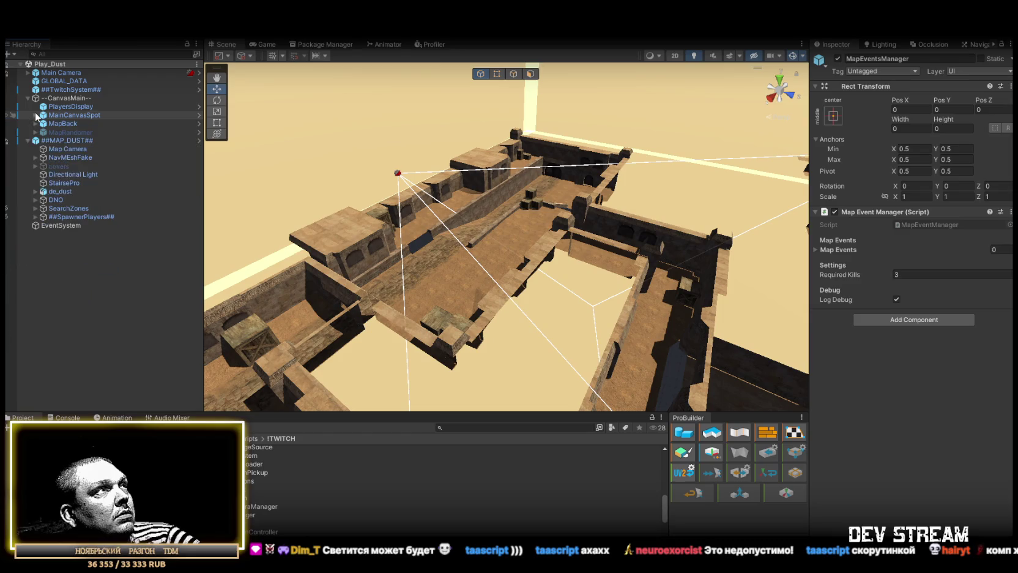
# Step: Create an empty GameObject at the scene root and place it above EventSystem
pyautogui.click(28, 140)
pyautogui.click(29, 98)
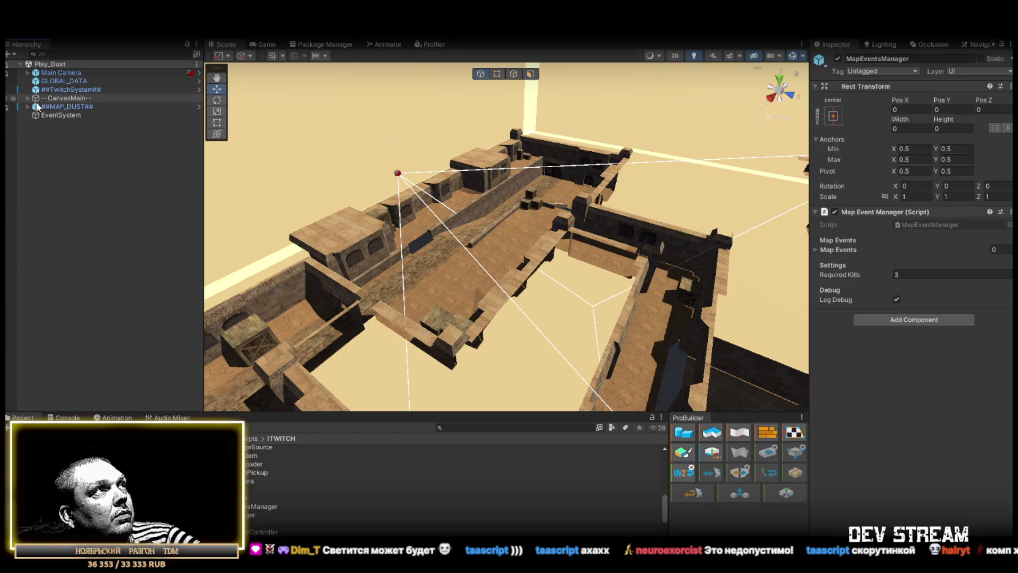
pyautogui.rightClick(65, 133)
pyautogui.click(128, 293)
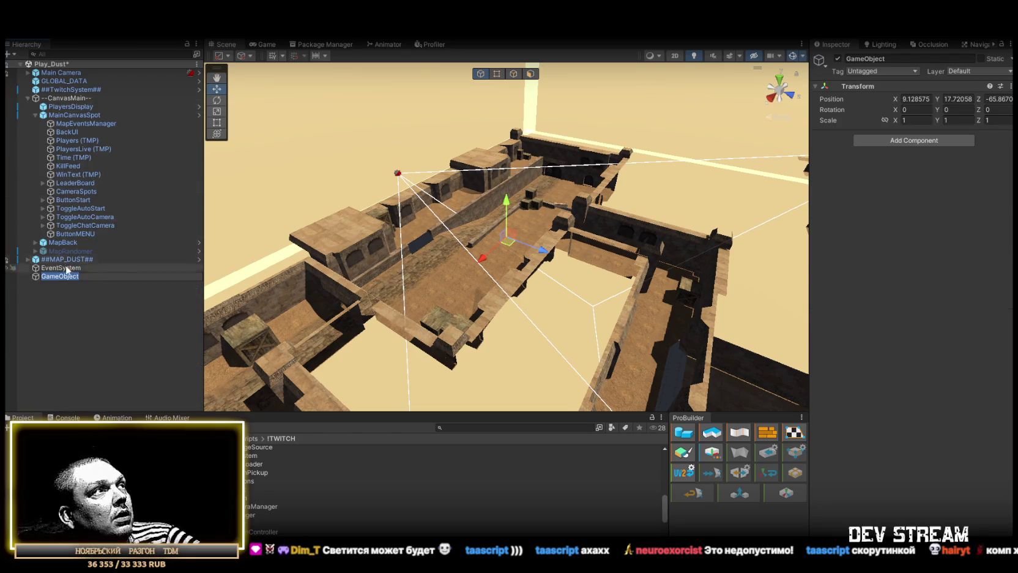
pyautogui.click(77, 270)
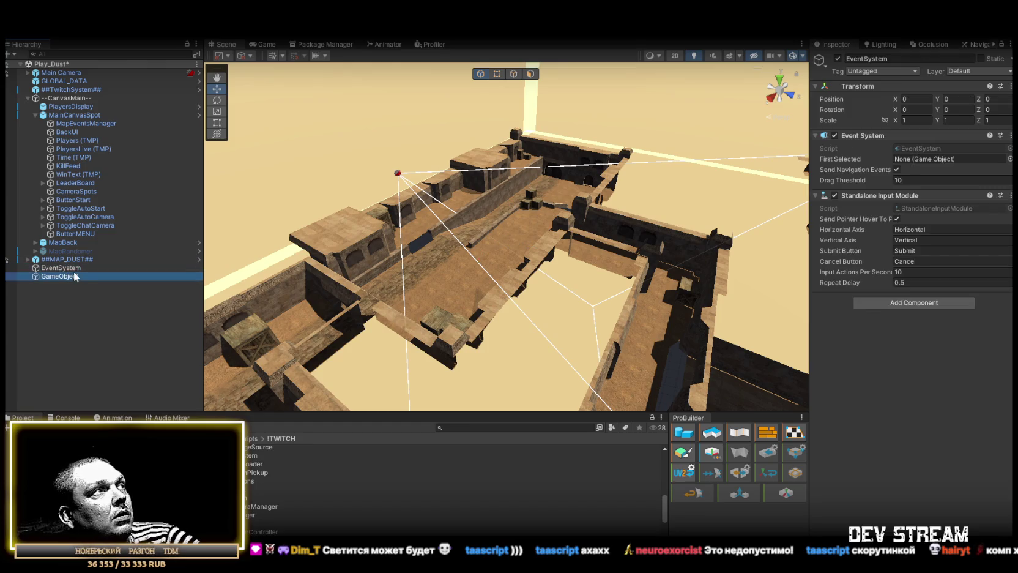
pyautogui.moveTo(61, 276); pyautogui.dragTo(92, 265)
# Step: Name the new object MapEvents and set its position to 0, 0, 0
pyautogui.press('F2')
pyautogui.write('ьфзУмут')
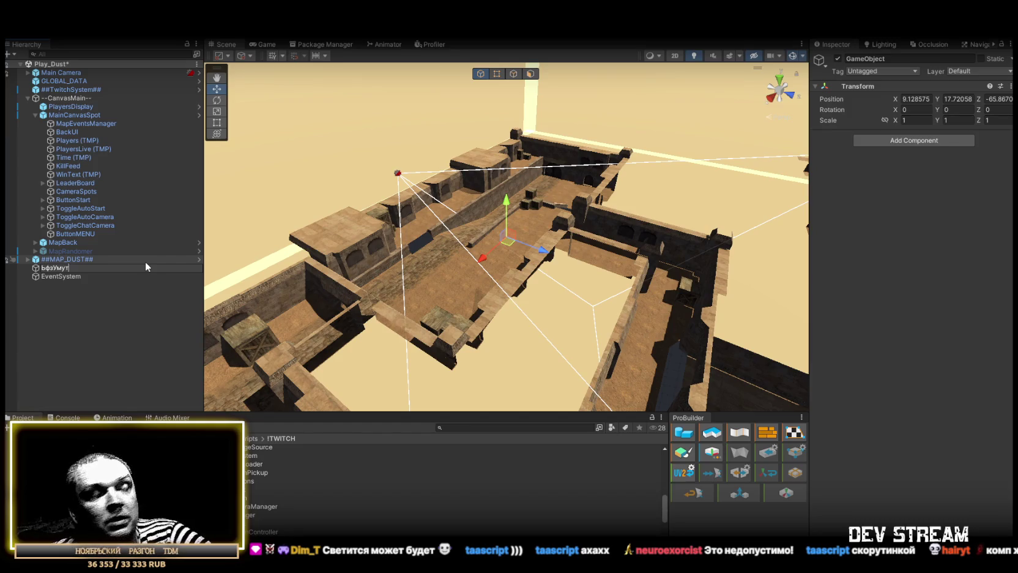
pyautogui.press('BackSpace')
pyautogui.press('BackSpace')
pyautogui.press('BackSpace')
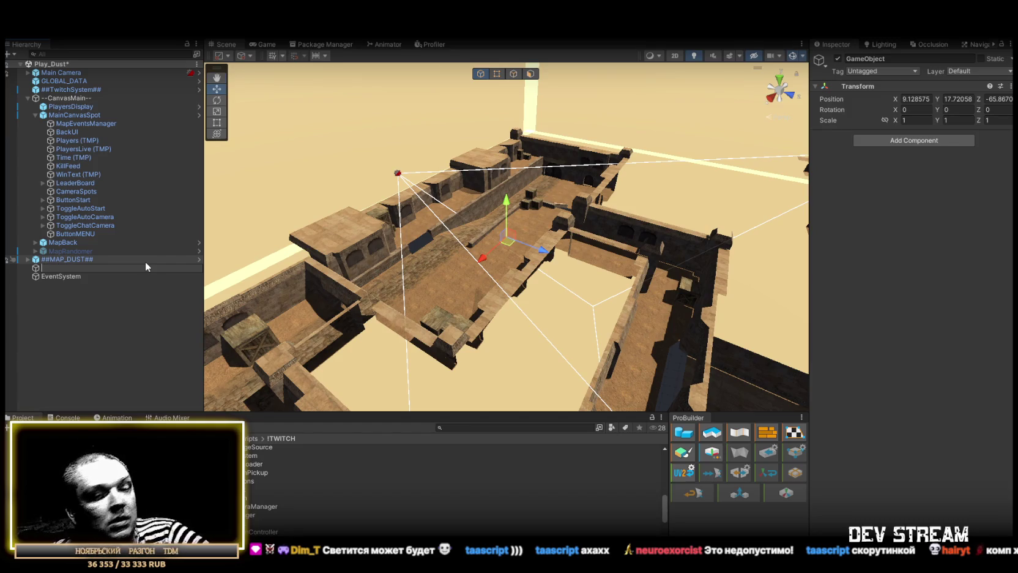
pyautogui.write('MapEv')
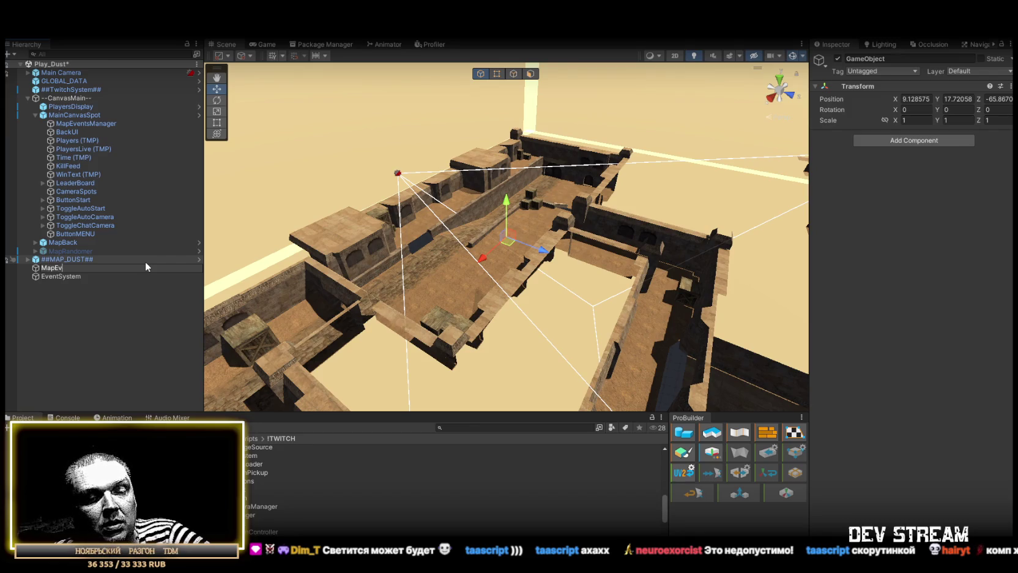
pyautogui.write('ents')
pyautogui.press('Return')
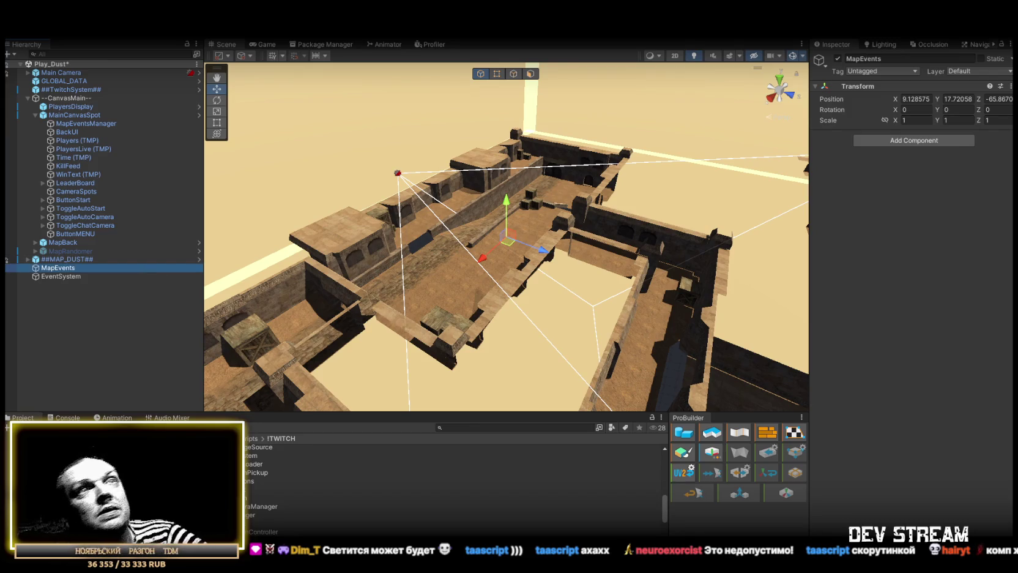
pyautogui.click(917, 99)
pyautogui.write('0')
pyautogui.click(956, 98)
pyautogui.write('0')
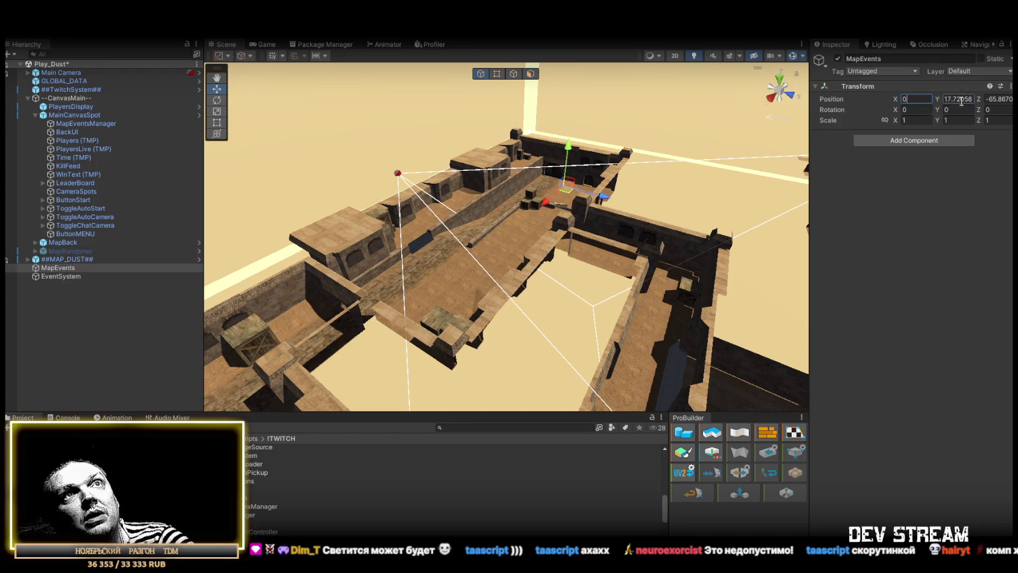
pyautogui.click(996, 99)
pyautogui.write('0')
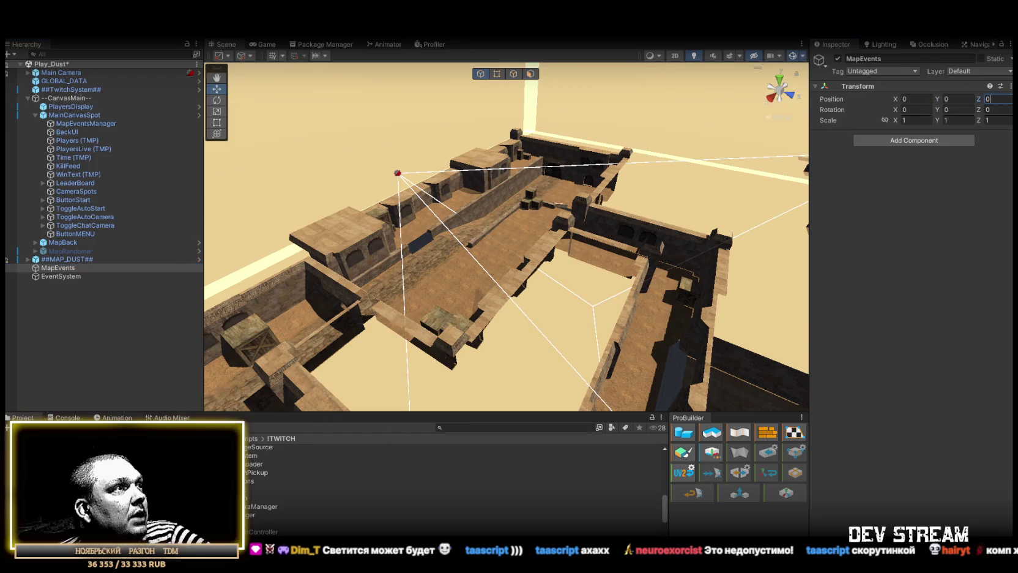
# Step: Open the Prefabs > FXprefabs > Buff_Debuff folder in the Project window
pyautogui.click(71, 418)
pyautogui.click(109, 418)
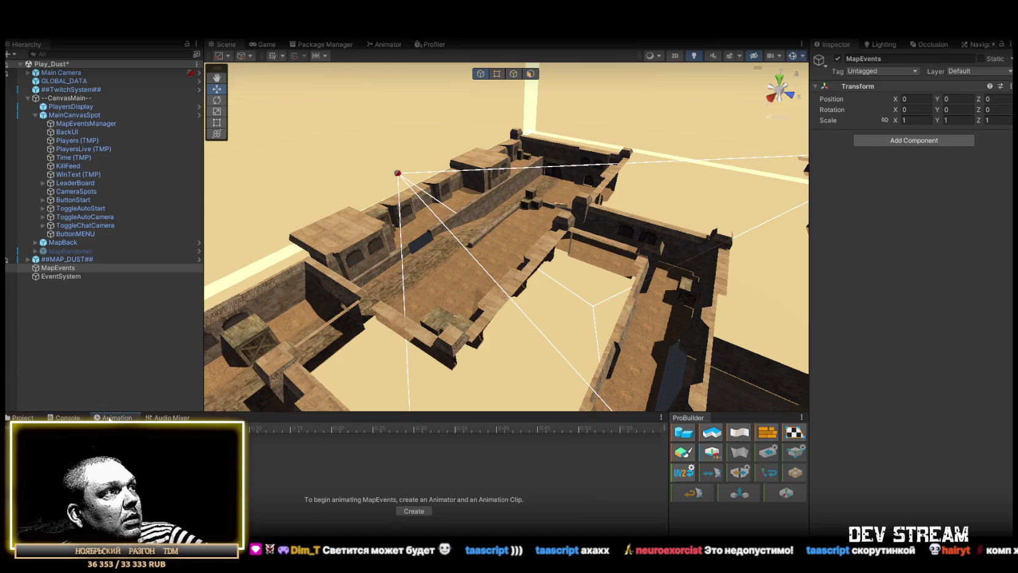
pyautogui.click(18, 418)
pyautogui.click(92, 490)
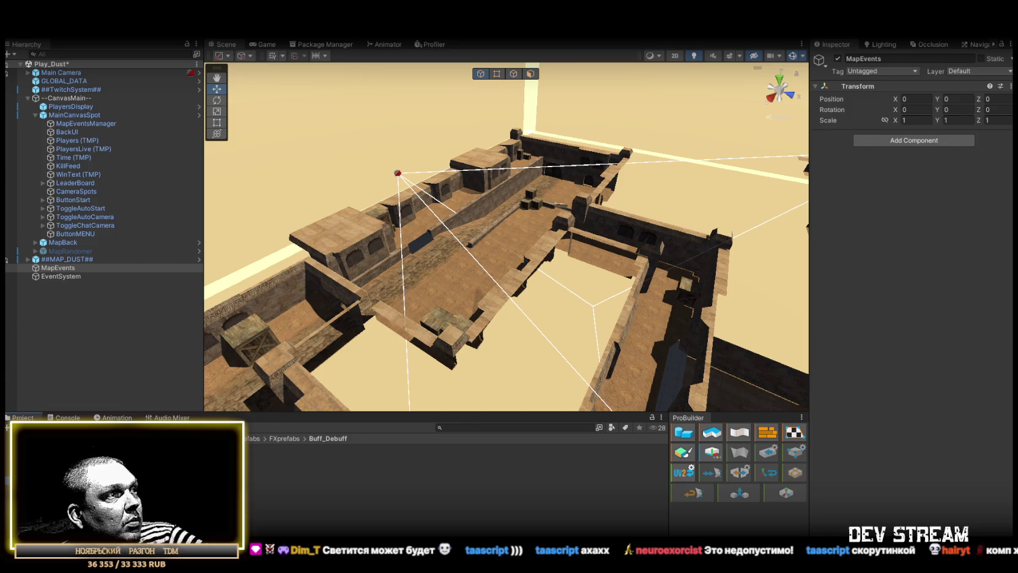
# Step: Duplicate MinePrefab as C4Prefab and open it in Prefab Mode
pyautogui.click(306, 500)
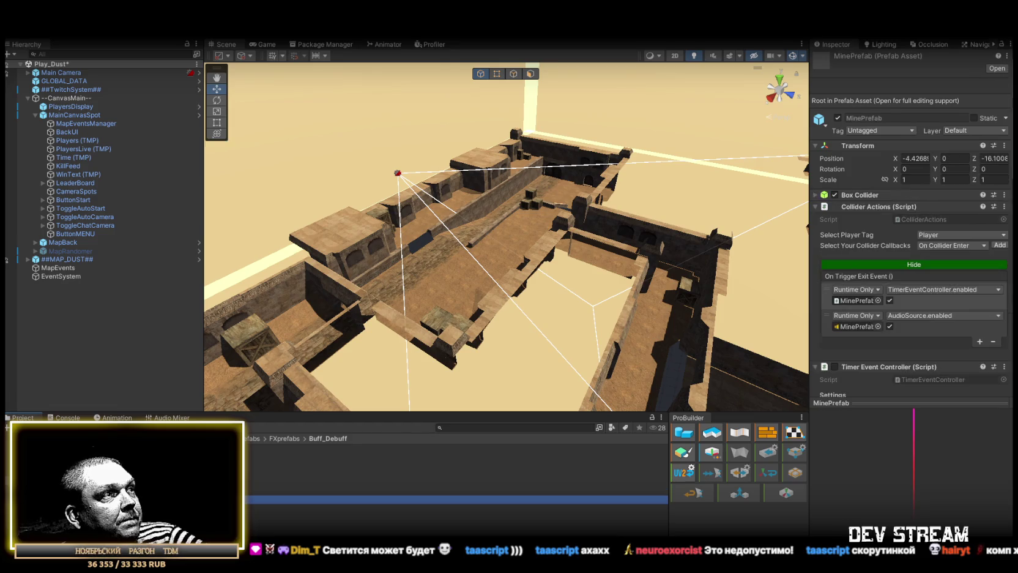
pyautogui.hotkey('ctrl', 'd')
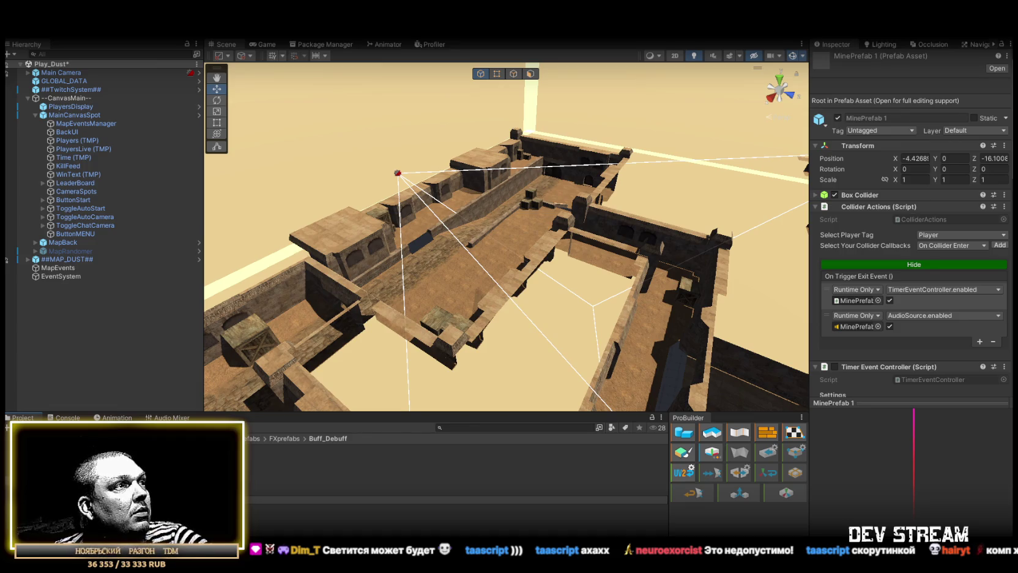
pyautogui.press('Return')
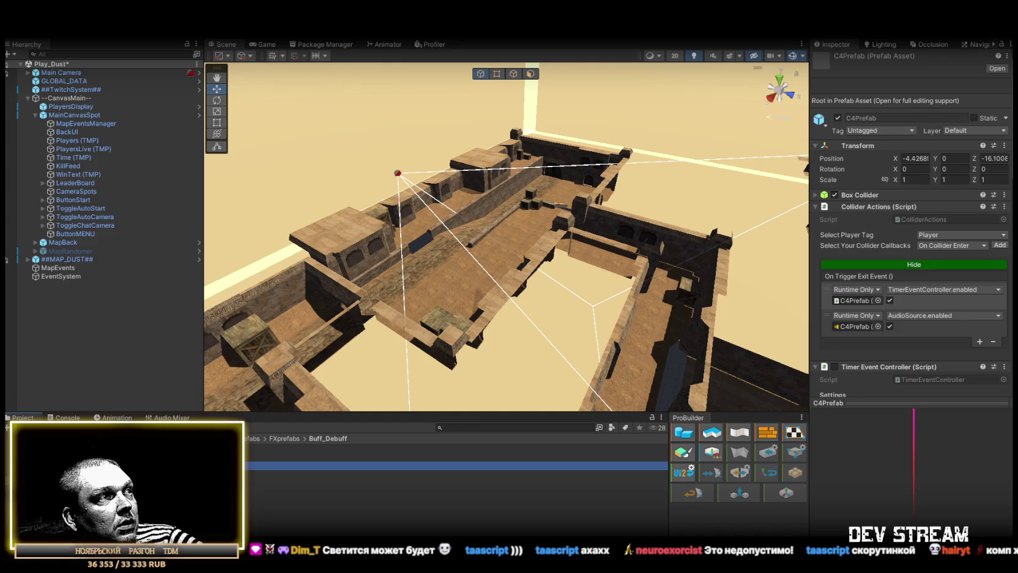
pyautogui.doubleClick(257, 465)
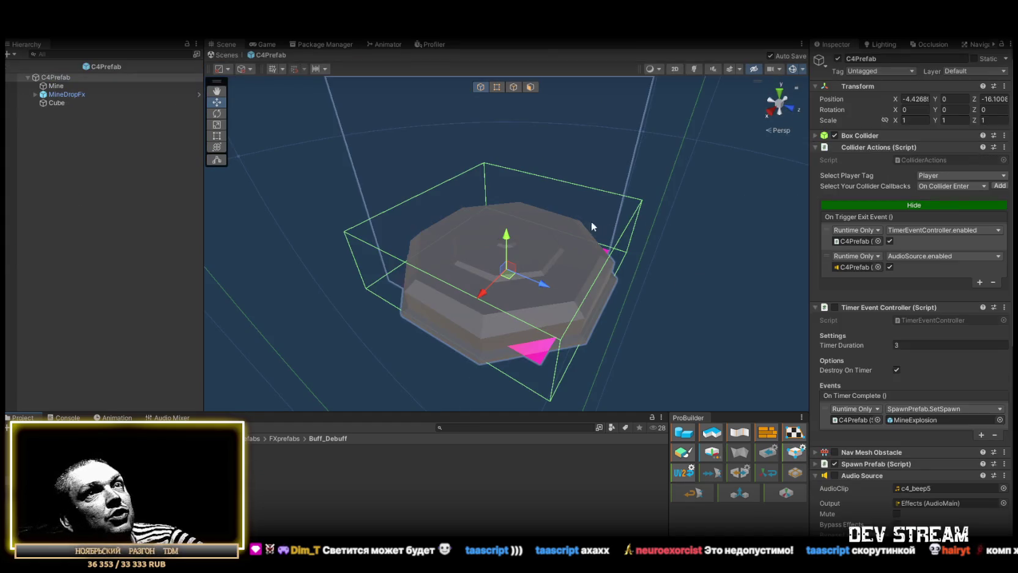
# Step: Remove C4Prefab's Collider Actions component and enable its Timer Event Controller
pyautogui.scroll(-3, 887, 279)
pyautogui.scroll(2, 888, 278)
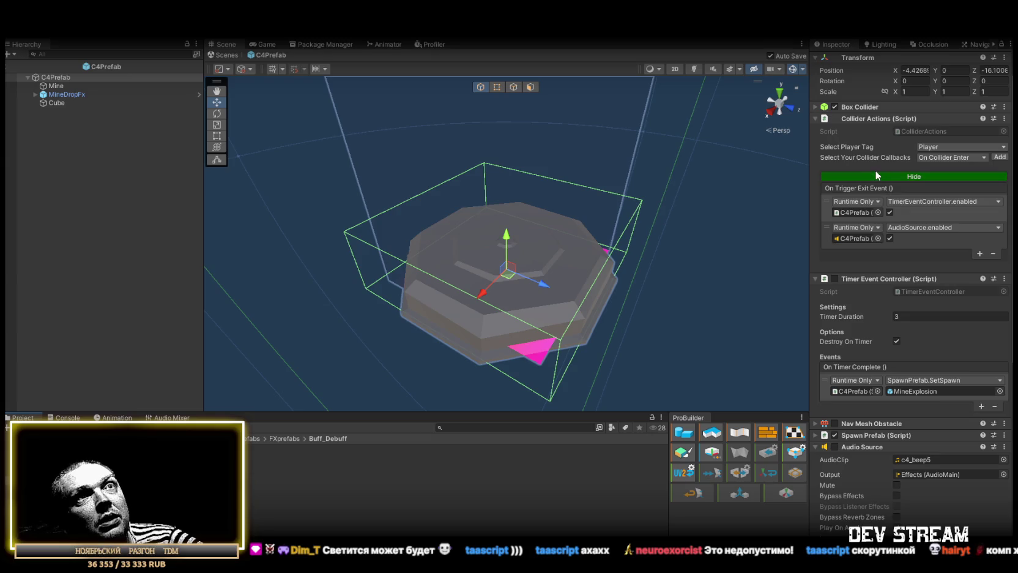
pyautogui.click(858, 210)
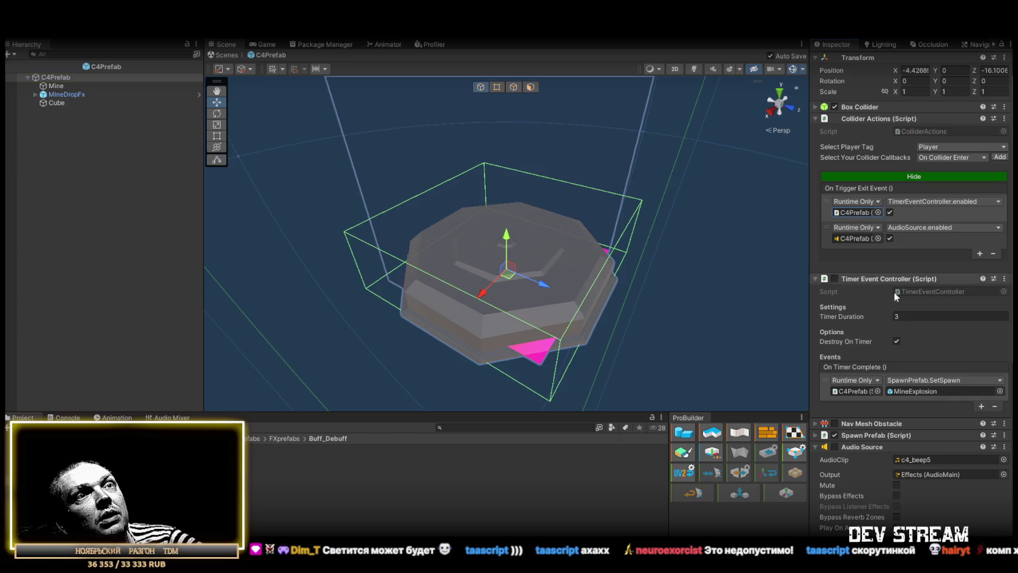
pyautogui.scroll(-5, 890, 283)
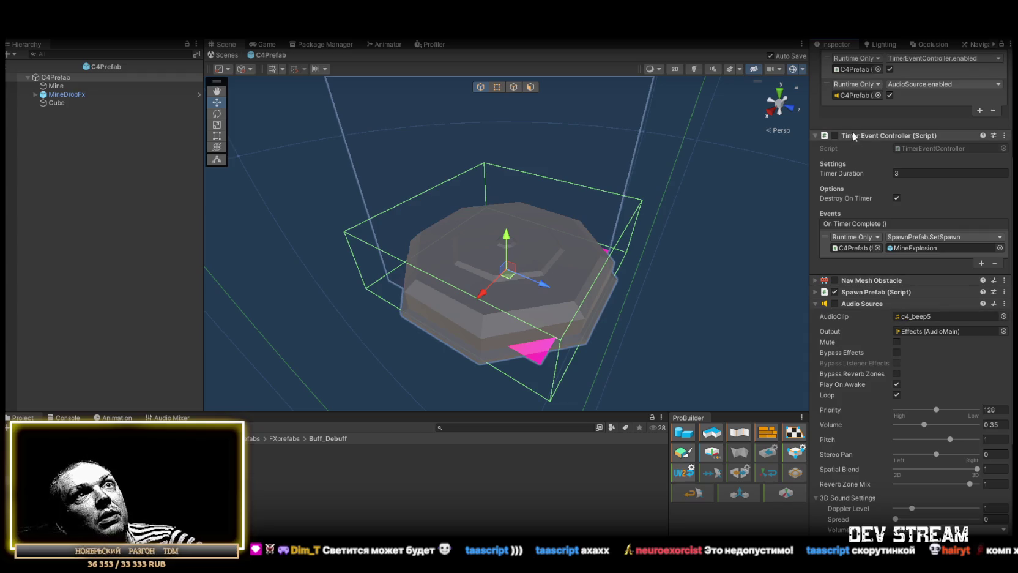
pyautogui.scroll(5, 857, 245)
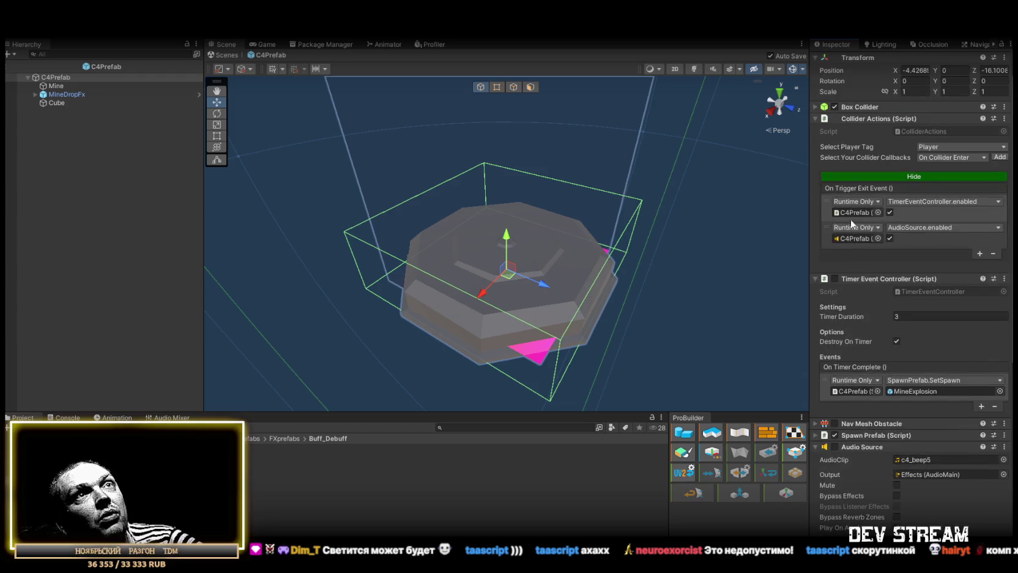
pyautogui.click(1004, 119)
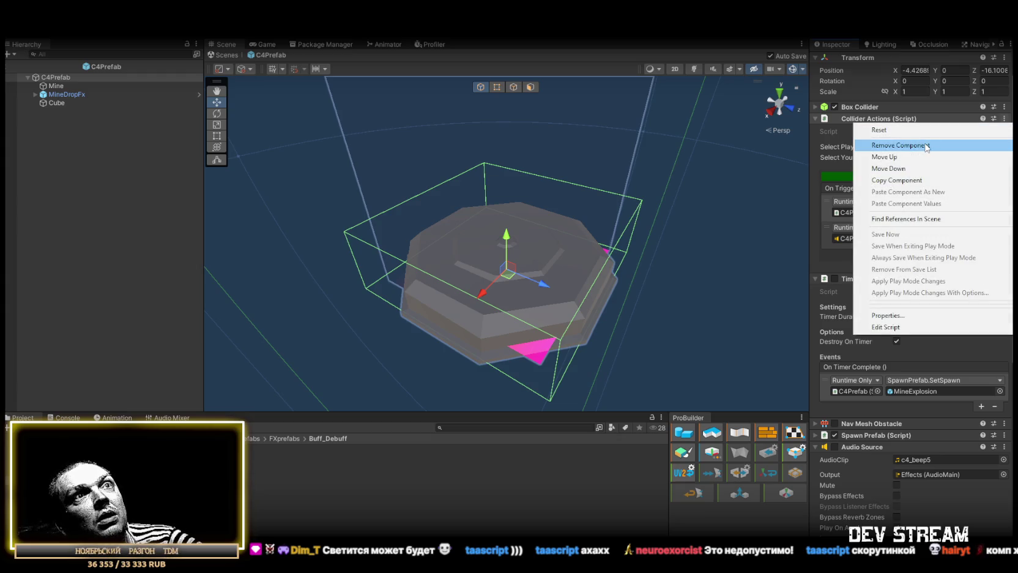
pyautogui.click(926, 145)
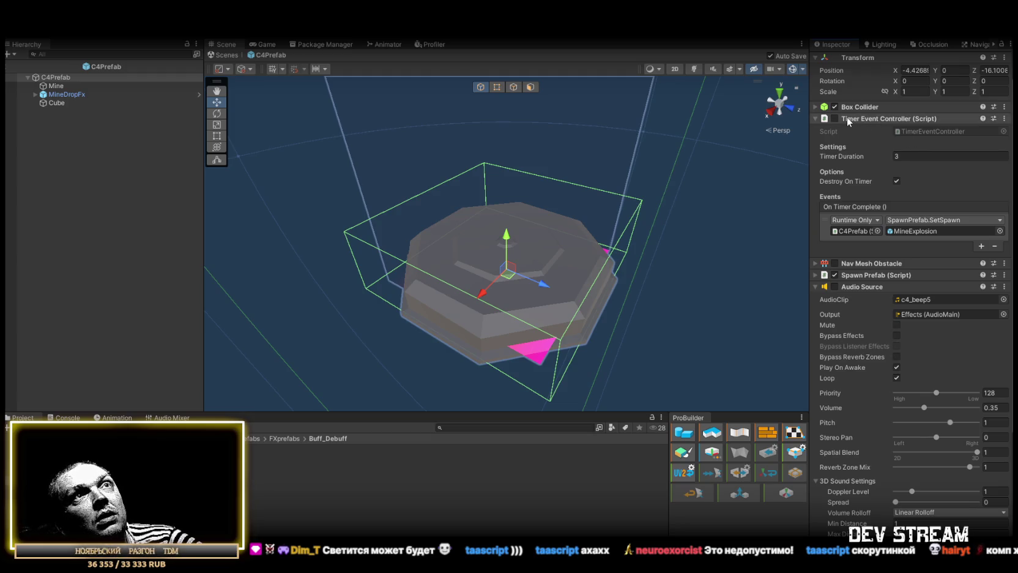
pyautogui.click(833, 119)
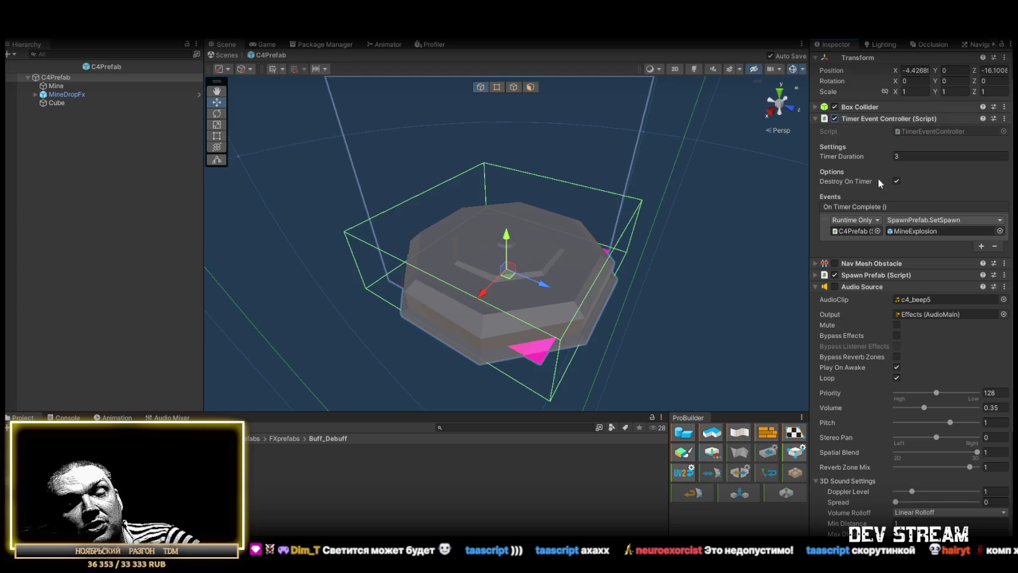
# Step: Set the timer duration to 5 seconds and enable the Nav Mesh Obstacle
pyautogui.click(914, 154)
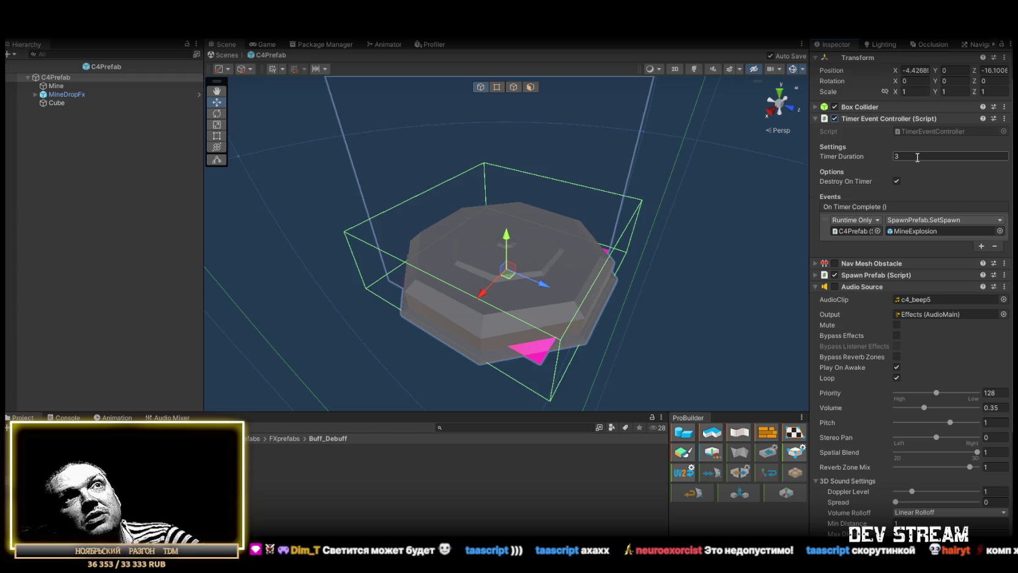
pyautogui.write('5')
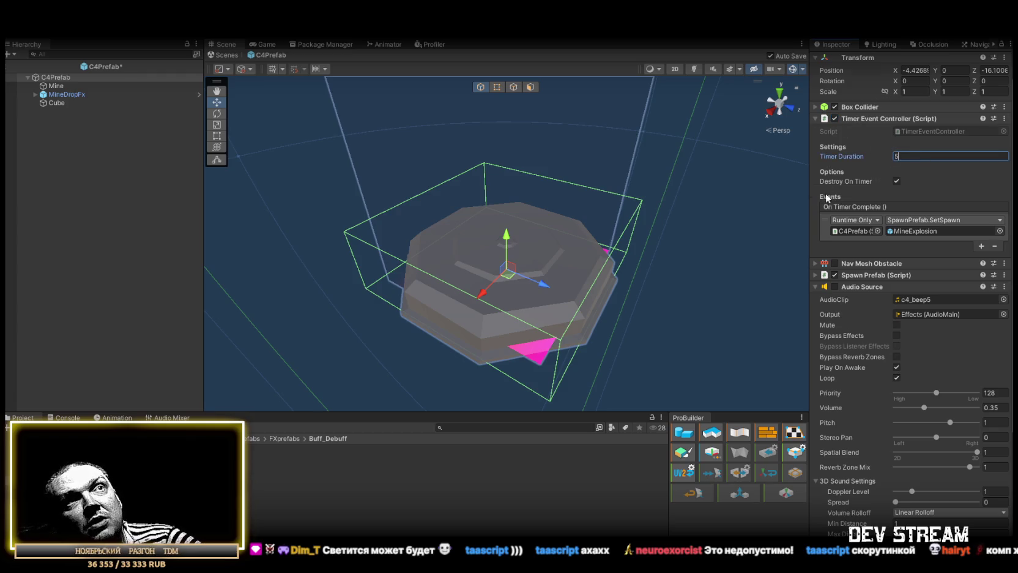
pyautogui.click(834, 264)
pyautogui.click(915, 155)
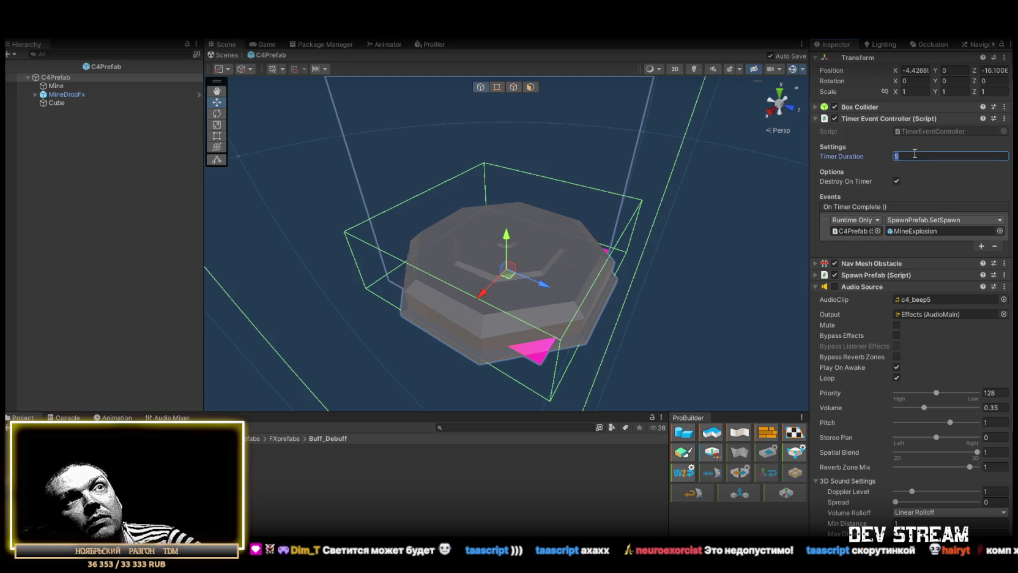
# Step: Give the Nav Mesh Obstacle a radius of 25, keeping height 2
pyautogui.click(847, 264)
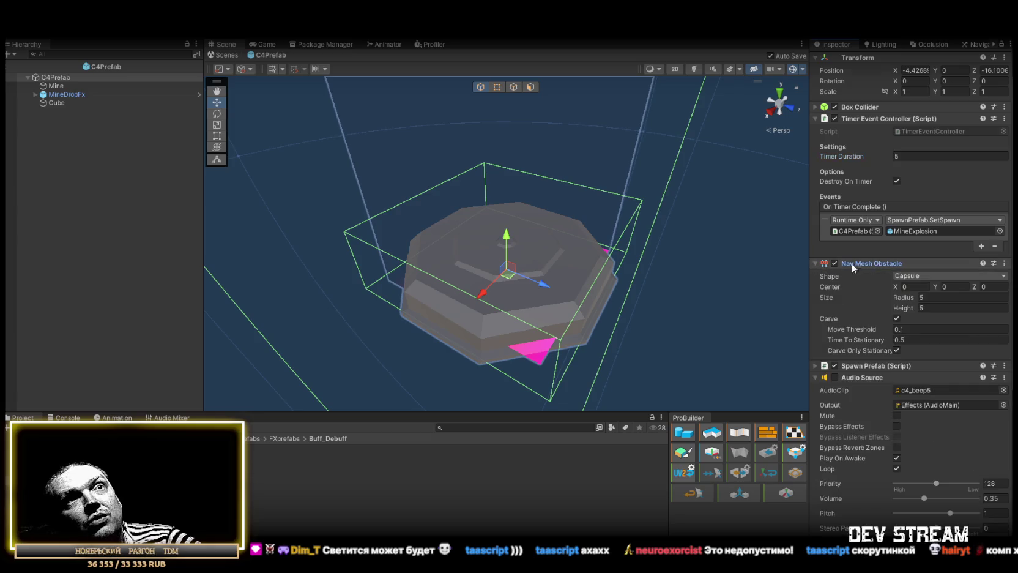
pyautogui.click(939, 297)
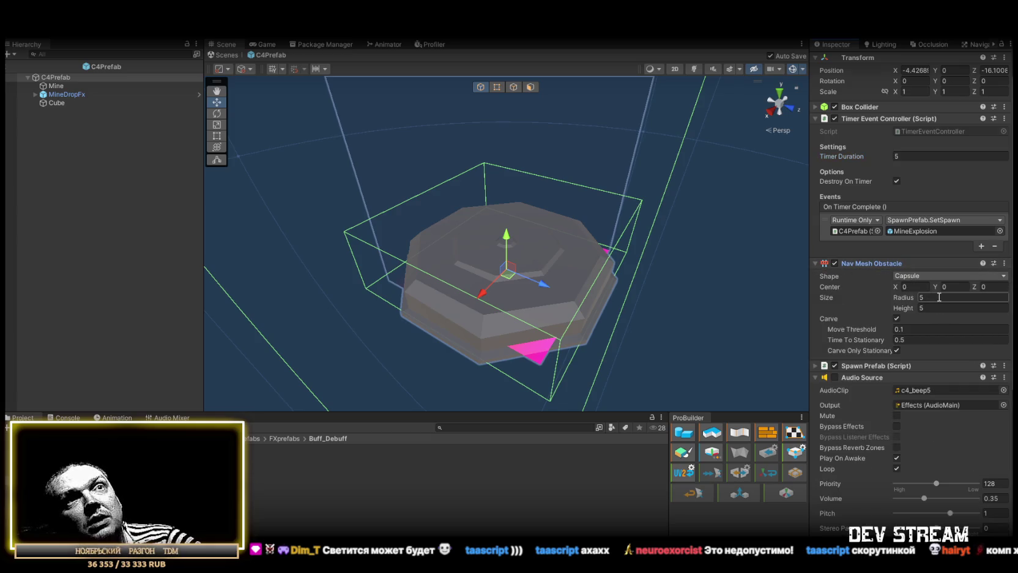
pyautogui.write('25')
pyautogui.click(946, 307)
pyautogui.write('25')
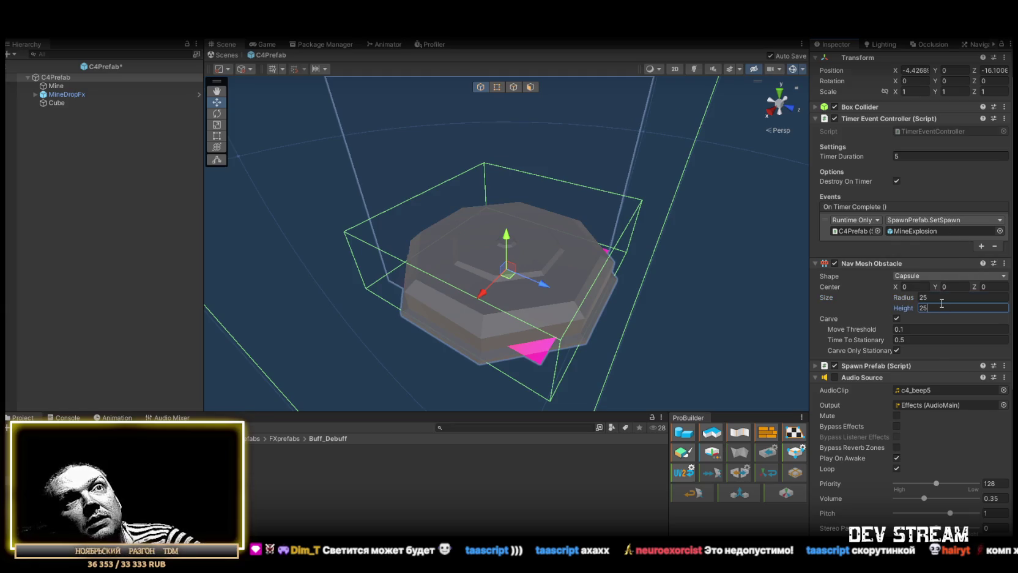
pyautogui.press('BackSpace')
pyautogui.moveTo(573, 230)
pyautogui.mouseDown()
pyautogui.moveTo(621, 177)
pyautogui.moveTo(607, 172)
pyautogui.mouseUp()
# Step: Set the Nav Mesh Obstacle height to 5 and enable the Audio Source
pyautogui.scroll(-5, 607, 172)
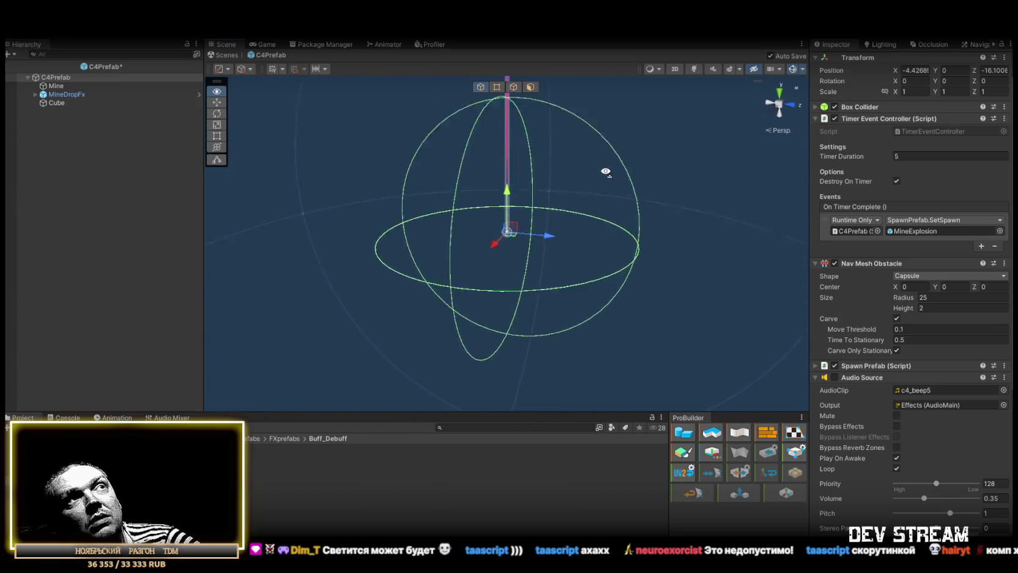
pyautogui.scroll(4, 606, 167)
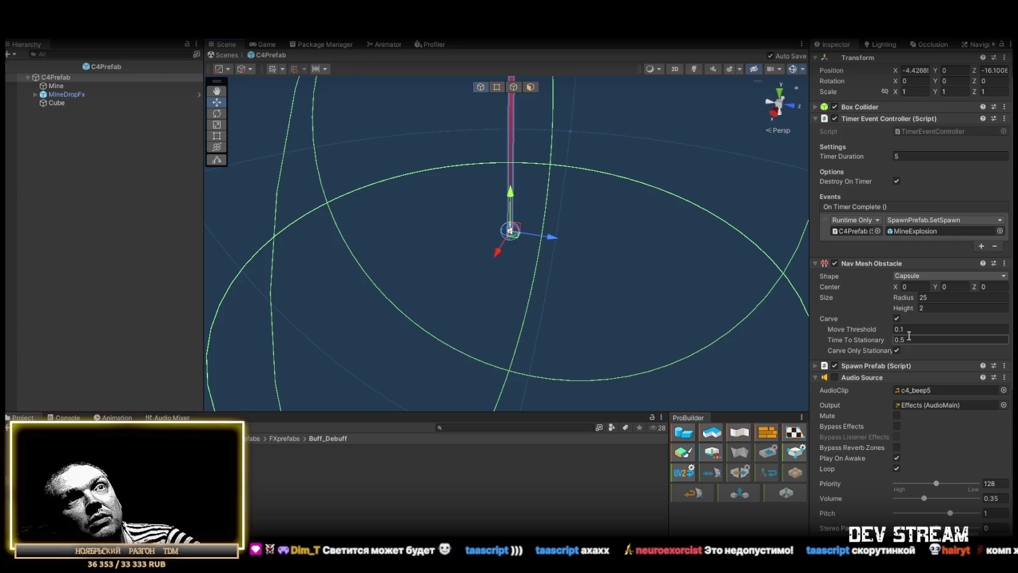
pyautogui.click(938, 309)
pyautogui.write('5')
pyautogui.moveTo(595, 215)
pyautogui.mouseDown()
pyautogui.moveTo(620, 205)
pyautogui.moveTo(604, 197)
pyautogui.mouseUp()
pyautogui.scroll(-4, 599, 193)
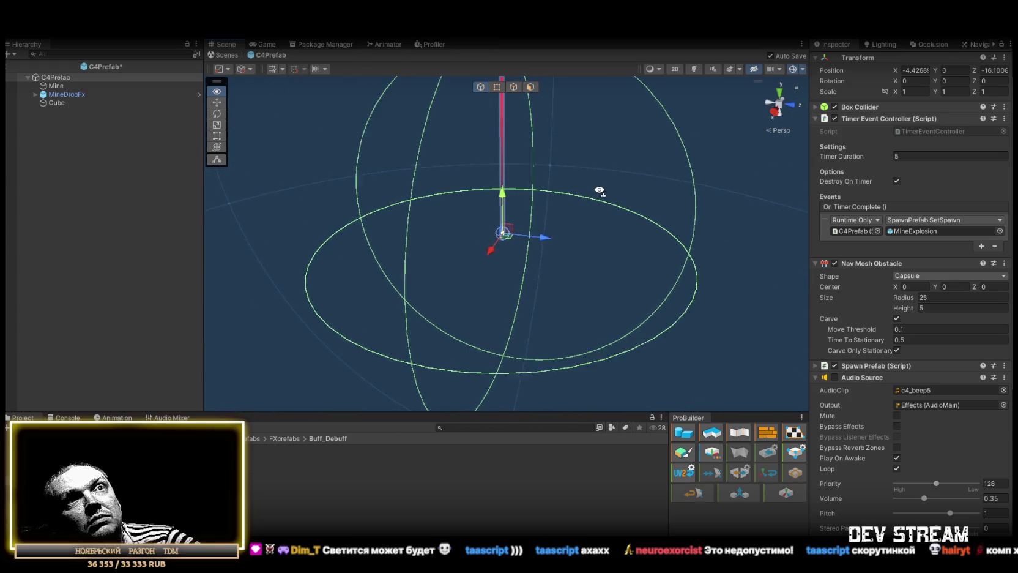
pyautogui.click(834, 377)
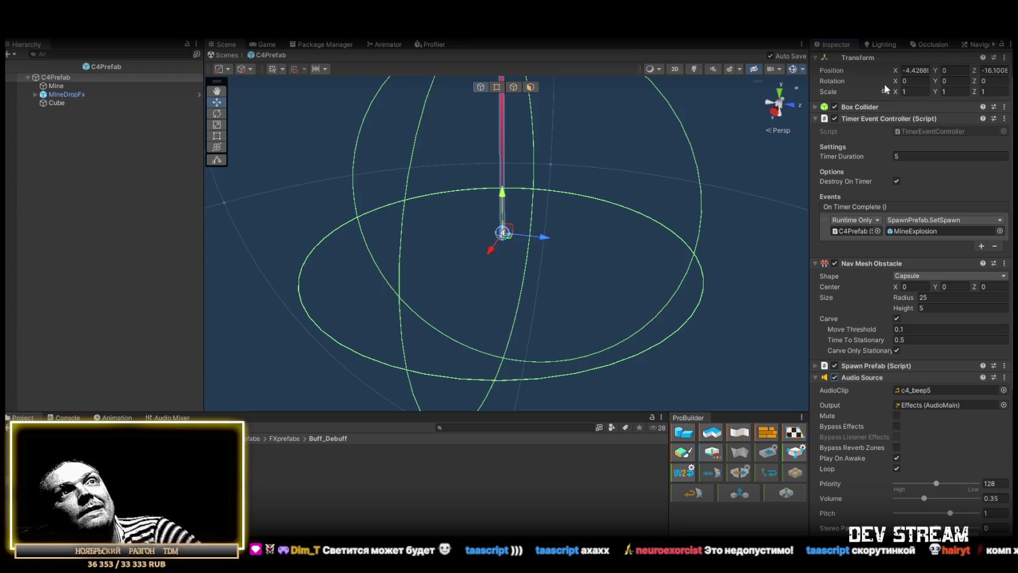
# Step: Locate the MineExplosion prefab in the Project window and select its MineExplosion 1 copy
pyautogui.scroll(-3, 896, 256)
pyautogui.scroll(-4, 895, 258)
pyautogui.scroll(6, 900, 263)
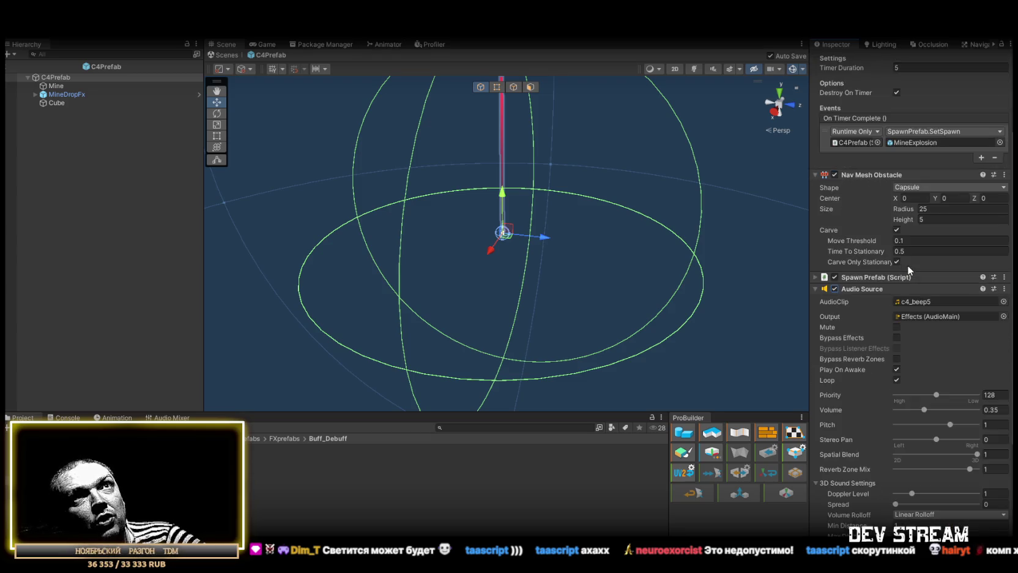
pyautogui.click(913, 199)
pyautogui.click(453, 528)
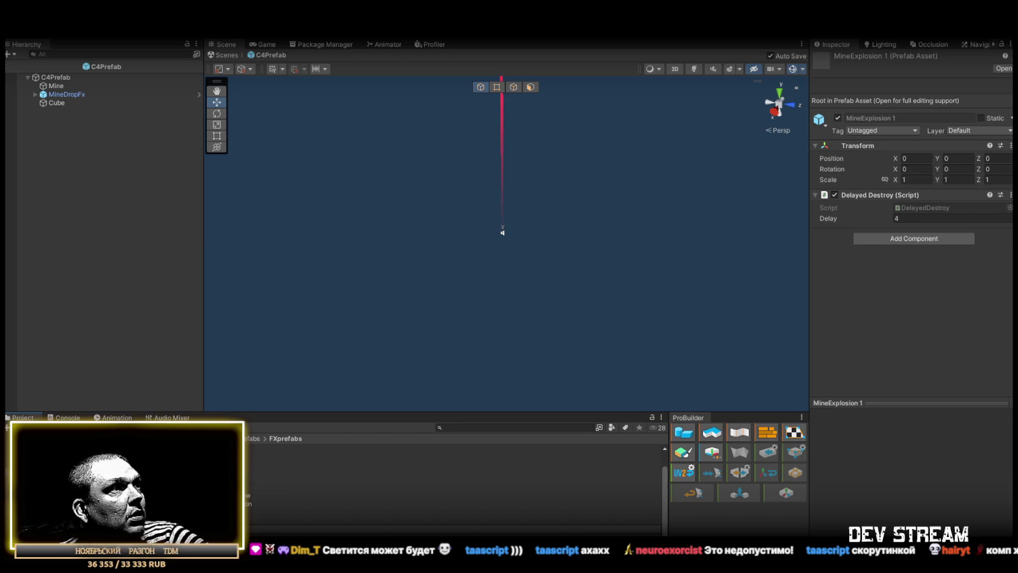
# Step: Make C4Prefab's On Timer Complete event spawn C4Explosion instead of MineExplosion
pyautogui.click(74, 482)
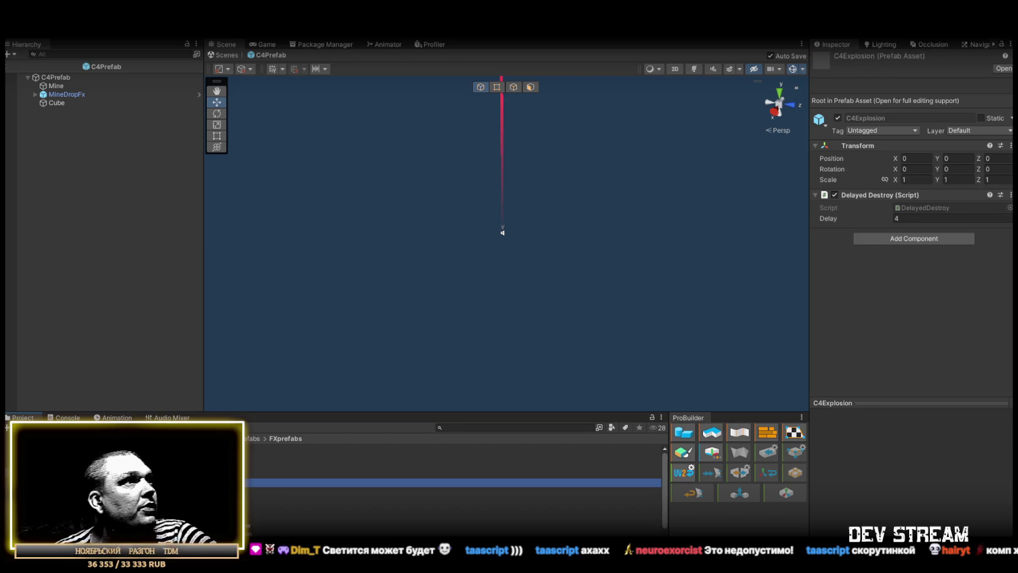
pyautogui.click(73, 78)
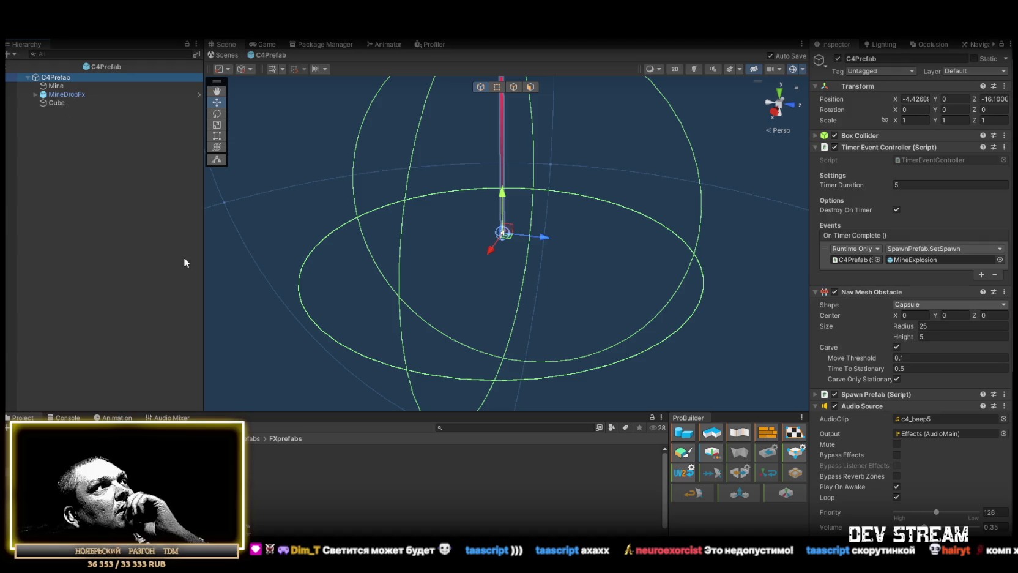
pyautogui.moveTo(232, 479)
pyautogui.mouseDown()
pyautogui.moveTo(428, 465)
pyautogui.moveTo(928, 338)
pyautogui.moveTo(925, 259)
pyautogui.mouseUp()
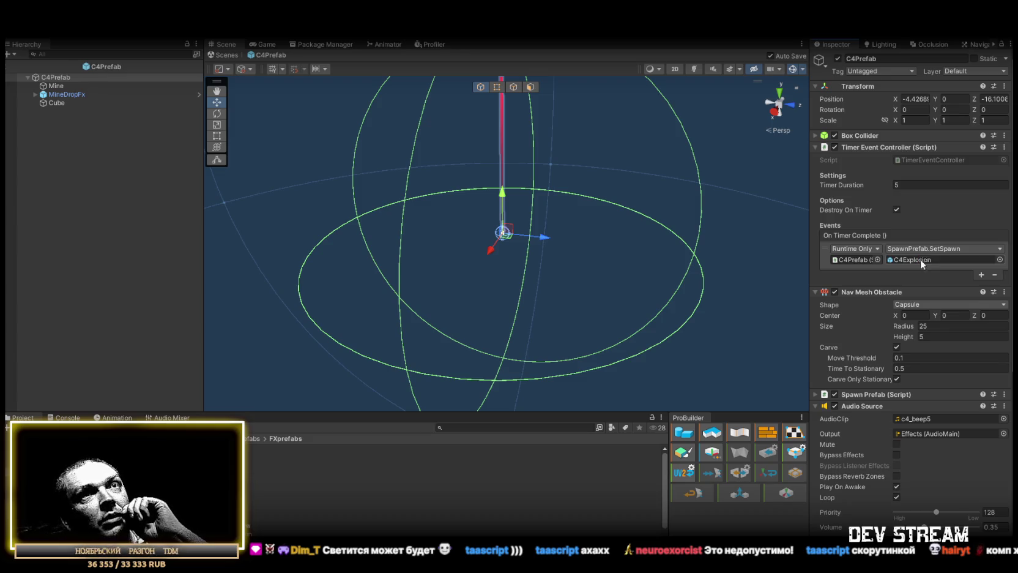
pyautogui.click(52, 103)
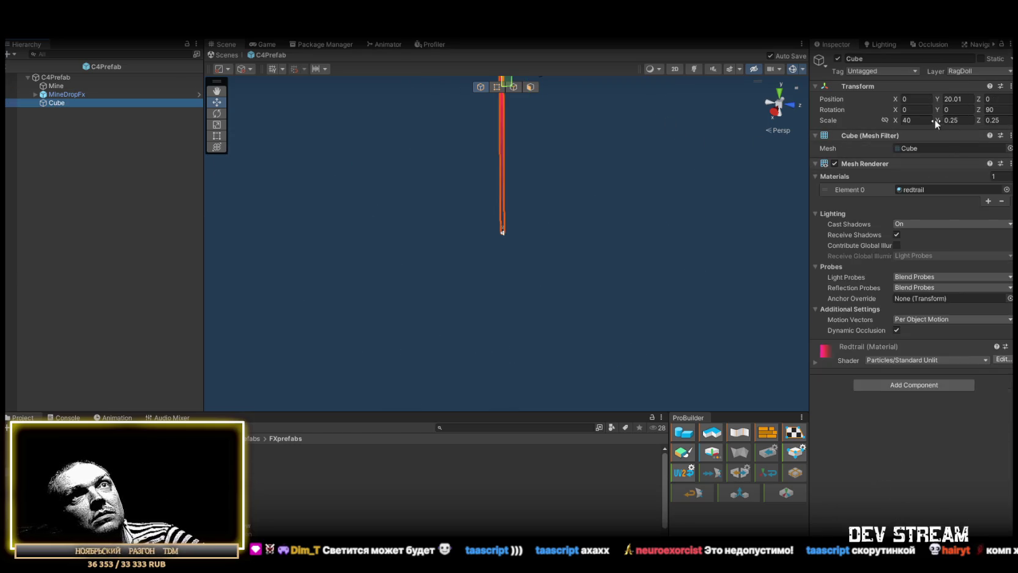
# Step: Set the Cube beam's Y and Z scale to 0.5
pyautogui.click(973, 121)
pyautogui.write('0.5')
pyautogui.press('Tab')
pyautogui.write('0.5')
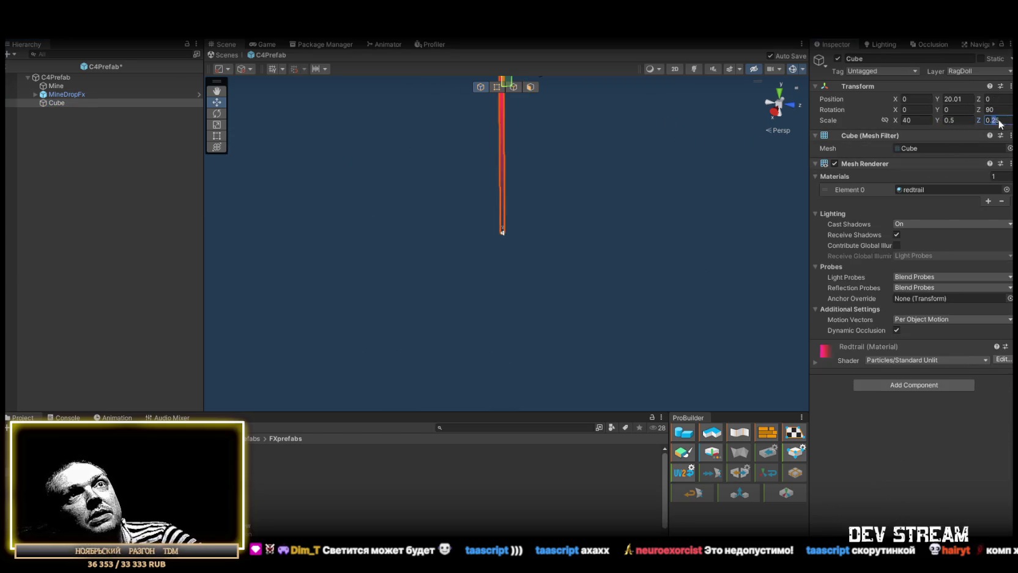
# Step: Replace the beam's redtrail material with Sand
pyautogui.click(1006, 189)
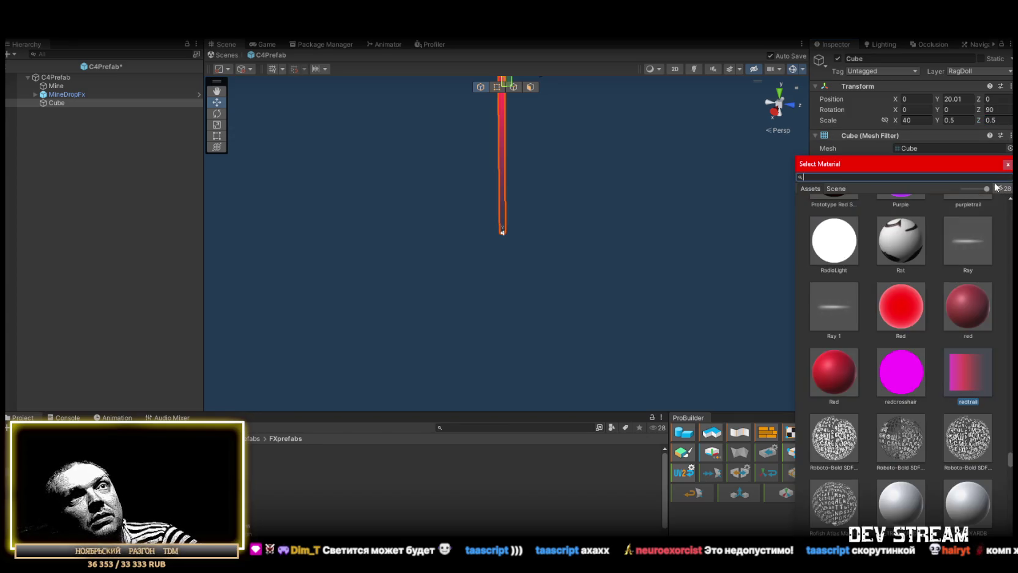
pyautogui.scroll(-4, 921, 328)
pyautogui.click(836, 328)
pyautogui.doubleClick(839, 327)
pyautogui.moveTo(593, 241)
pyautogui.mouseDown()
pyautogui.moveTo(575, 139)
pyautogui.moveTo(566, 232)
pyautogui.moveTo(561, 215)
pyautogui.moveTo(546, 268)
pyautogui.moveTo(563, 261)
pyautogui.mouseUp()
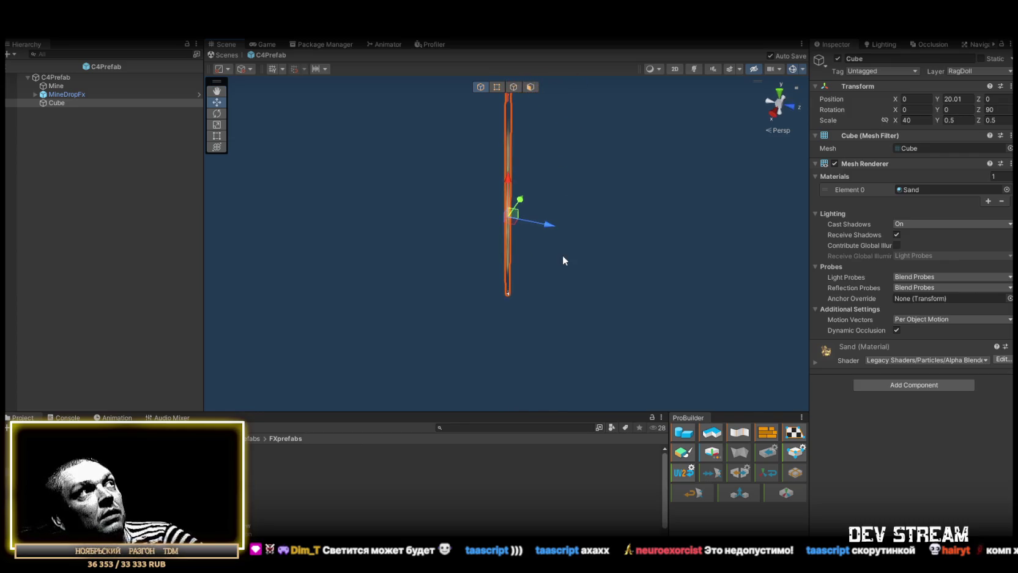